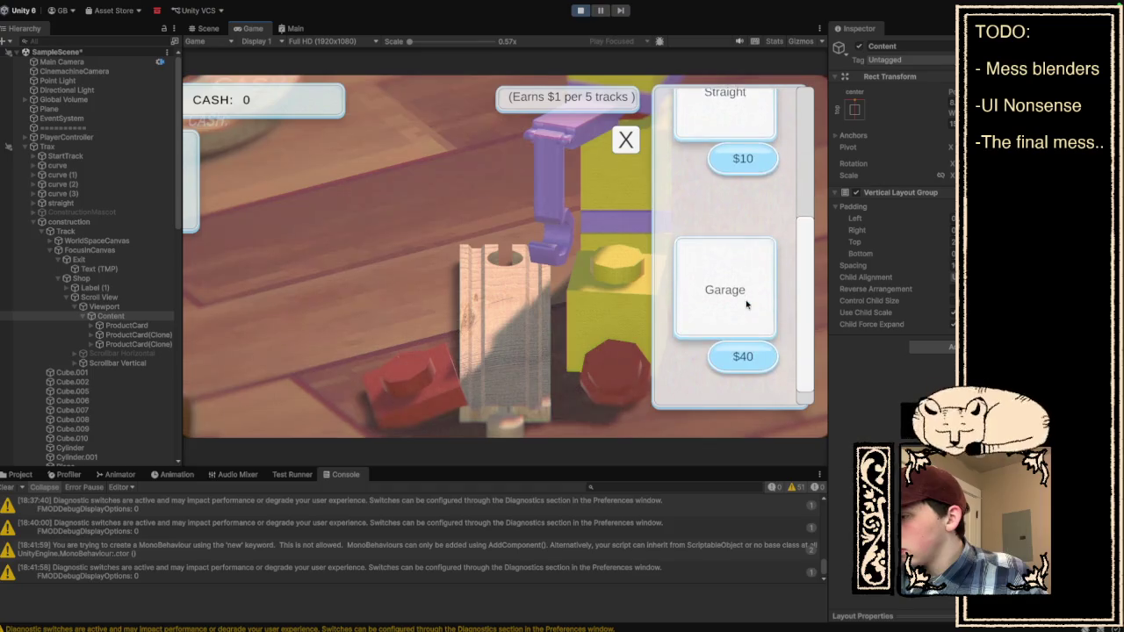
Scroll the running shop's product list, close the shop panel and exit play mode.
scroll(745, 304, up, 5)
scroll(745, 304, down, 5)
scroll(745, 303, up, 5)
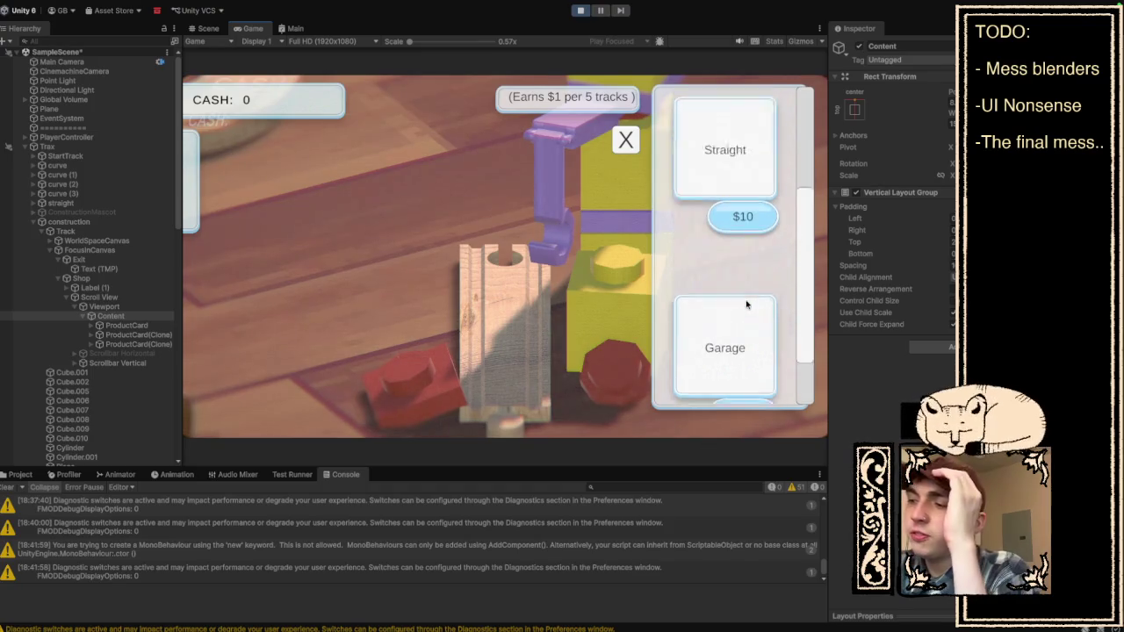
scroll(746, 304, down, 5)
scroll(746, 303, up, 5)
scroll(746, 303, down, 5)
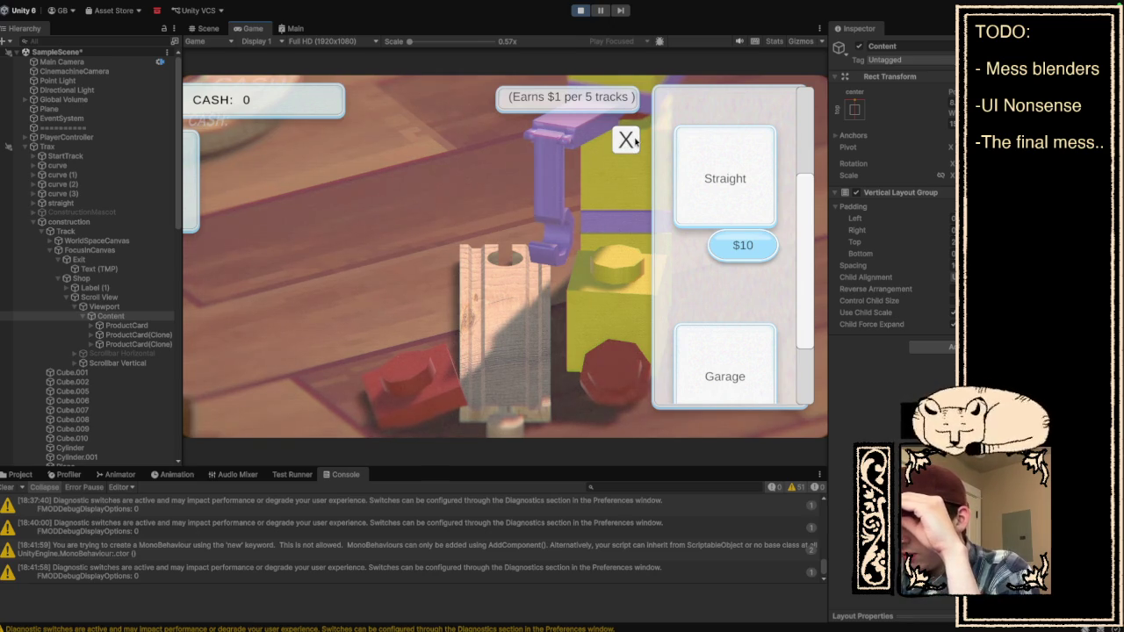
click(629, 143)
click(581, 11)
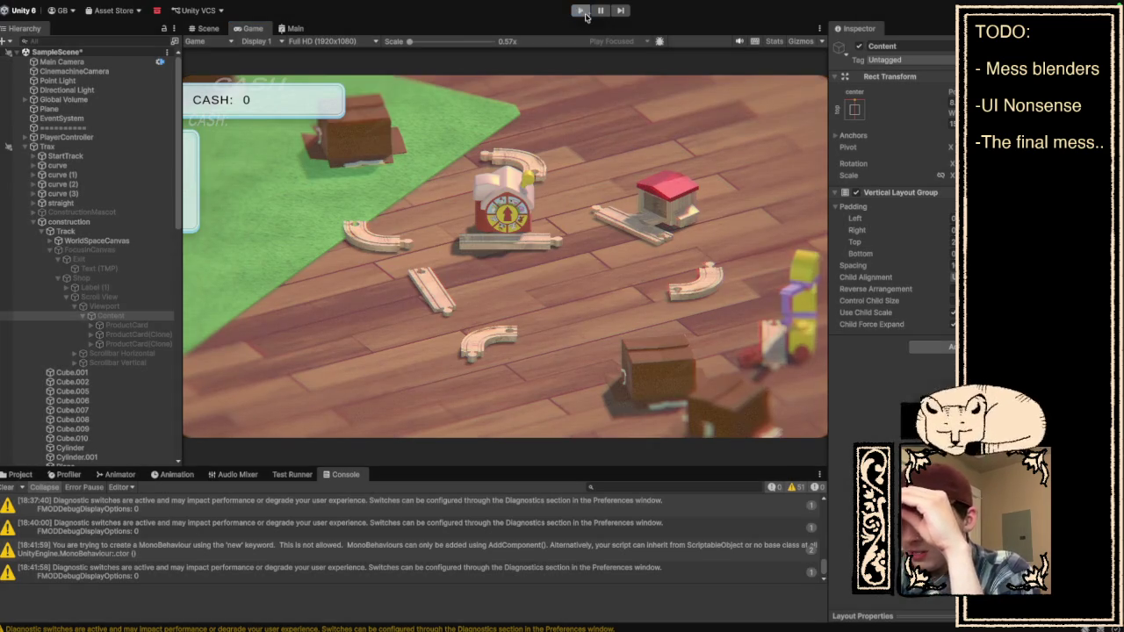
Switch to the Scene view, look over Text (TMP), then select ProductCard to show its Product Card settings.
click(114, 269)
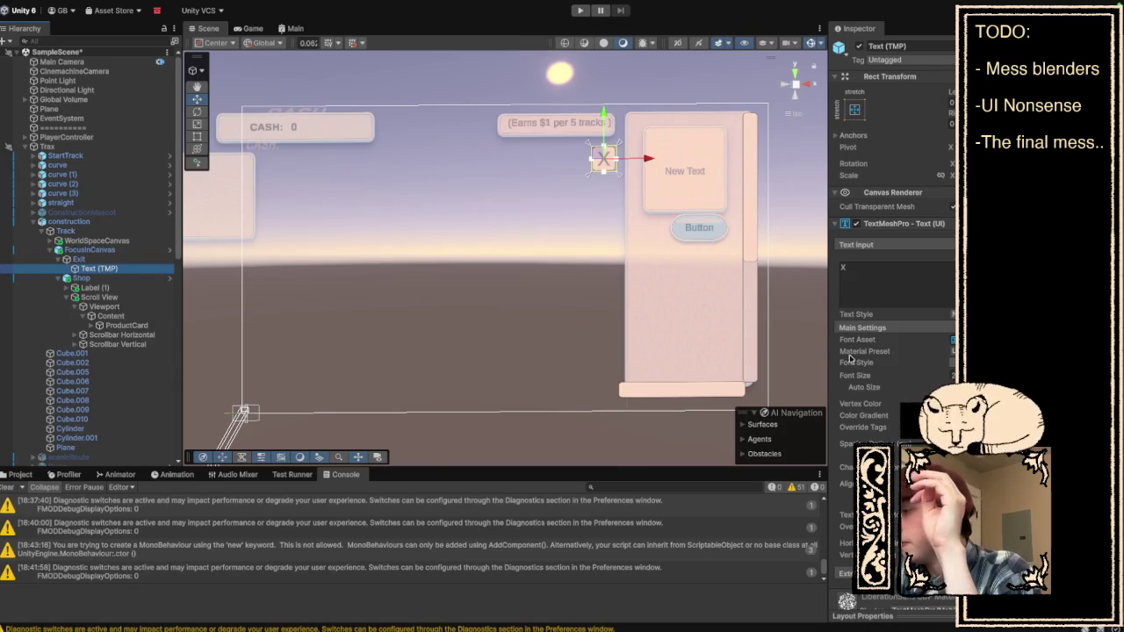
scroll(892, 263, down, 5)
scroll(891, 263, down, 1)
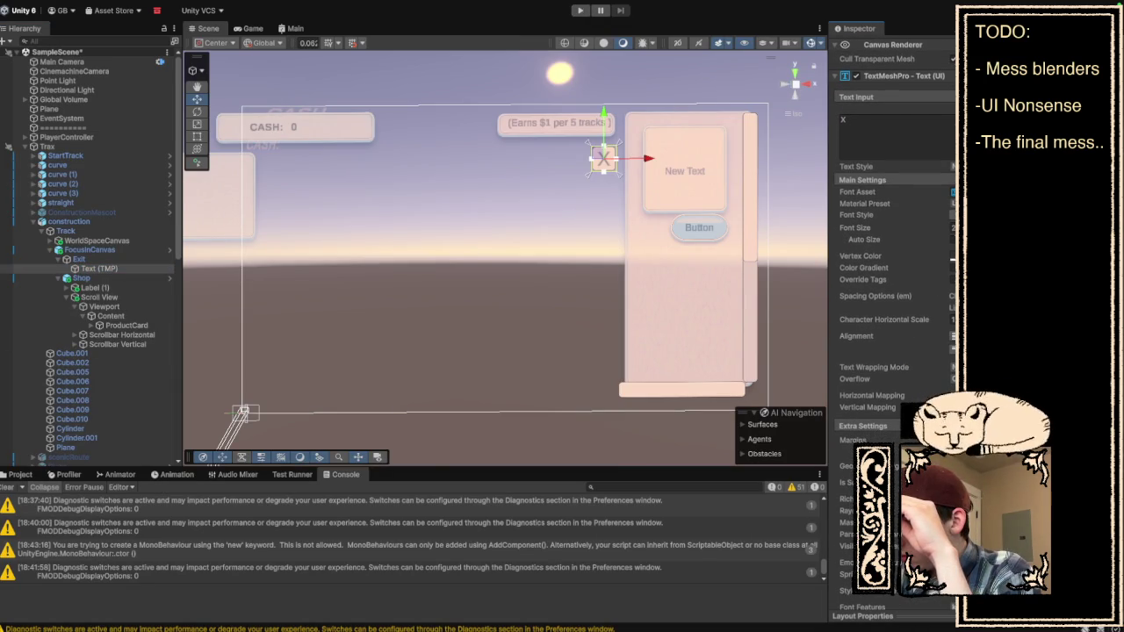
click(843, 523)
scroll(891, 264, down, 5)
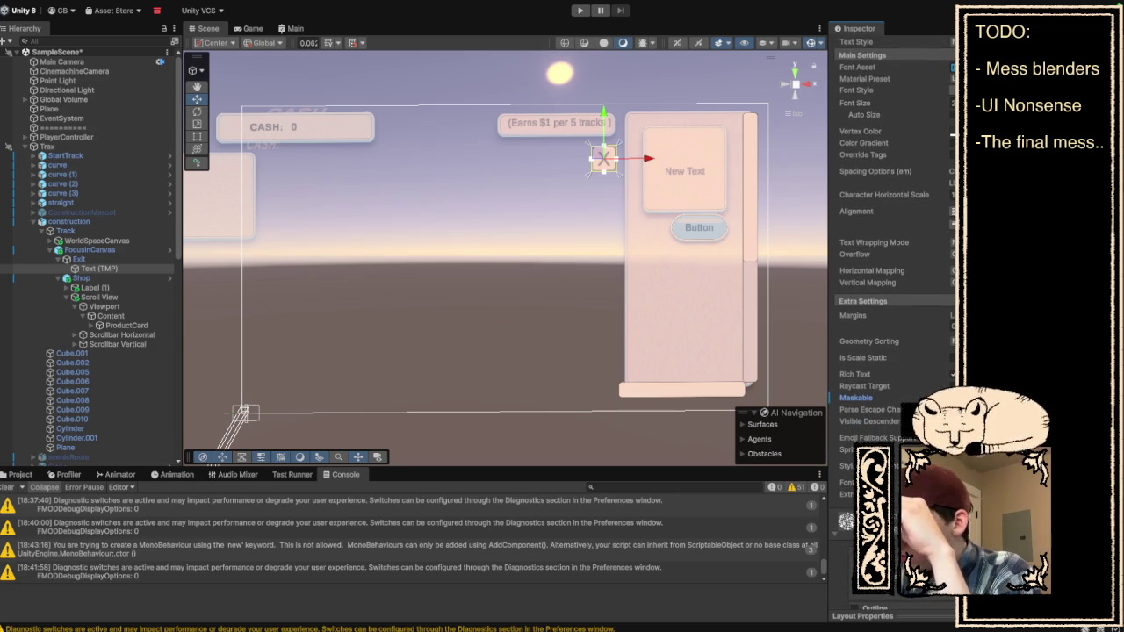
scroll(891, 264, up, 1)
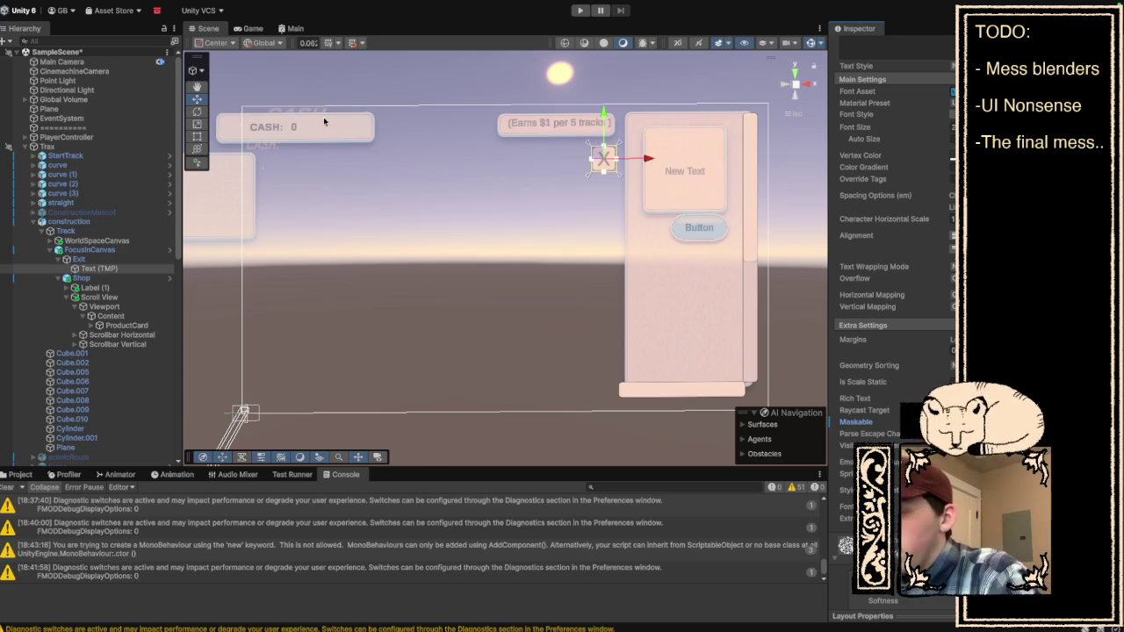
click(119, 326)
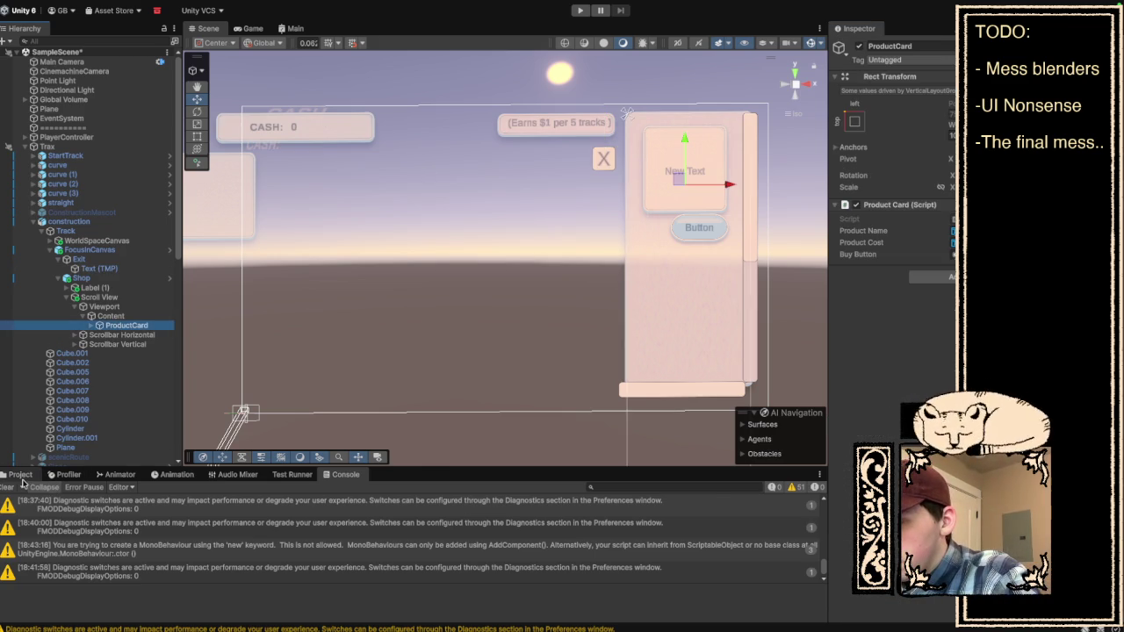
Browse the Project window to the Prefabs/ProductCards folder holding MessProduct.
click(21, 474)
scroll(33, 572, up, 5)
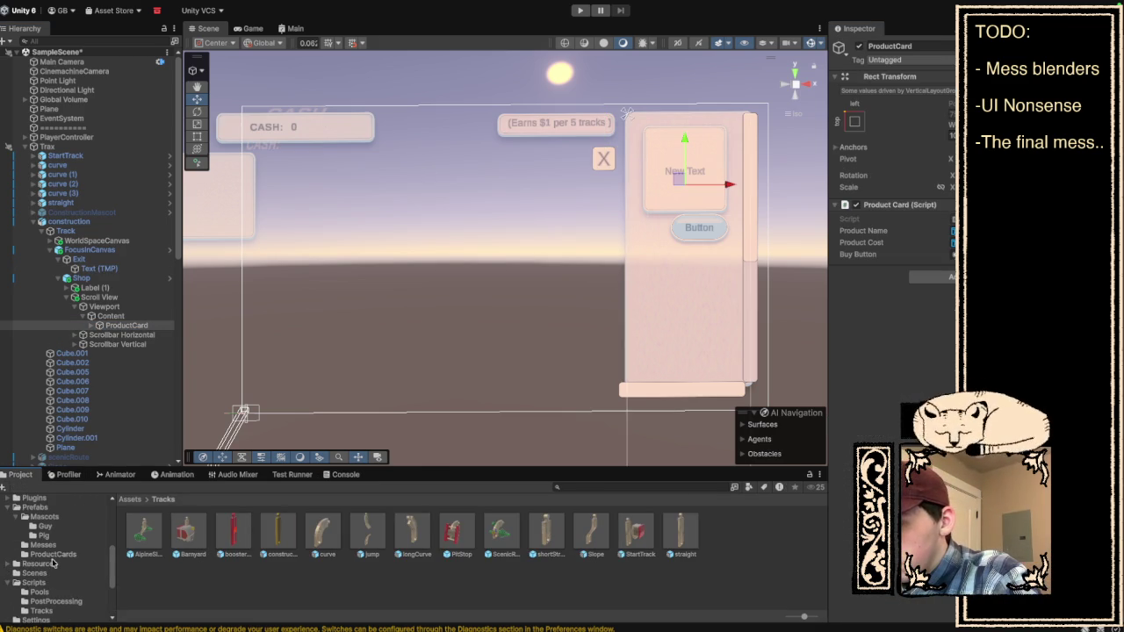
scroll(50, 576, down, 3)
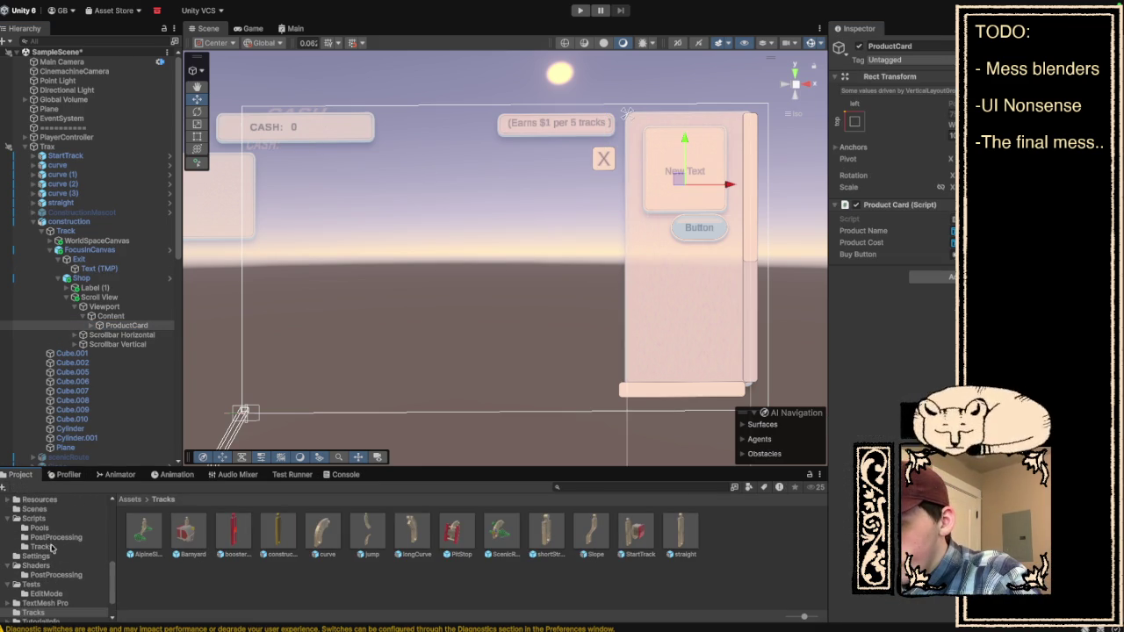
scroll(44, 530, down, 2)
scroll(53, 566, down, 1)
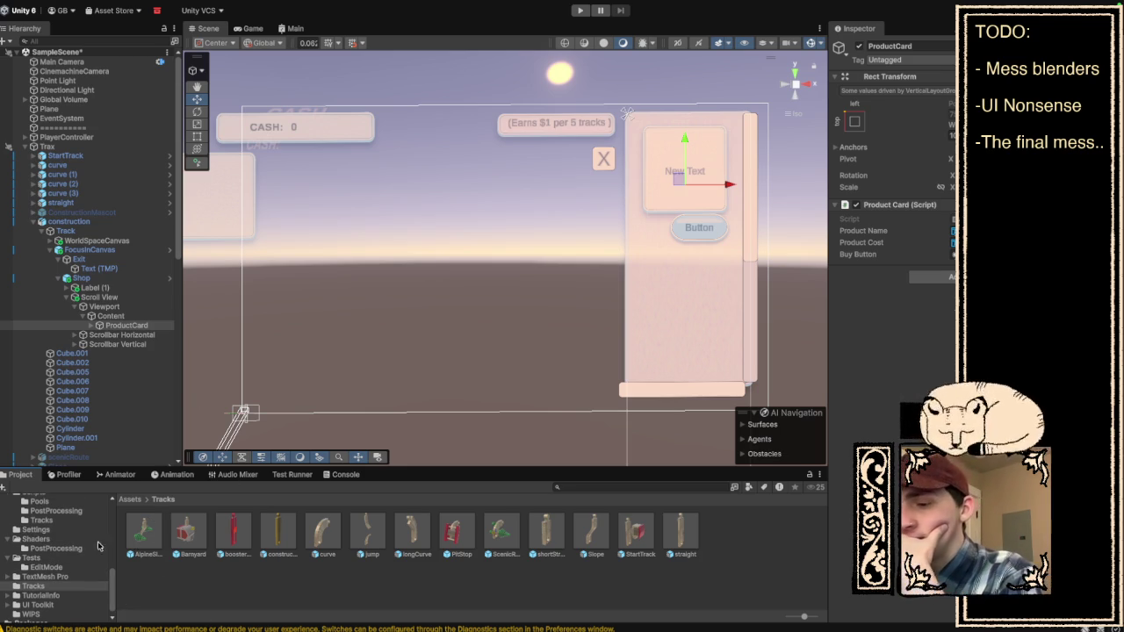
scroll(52, 525, up, 1)
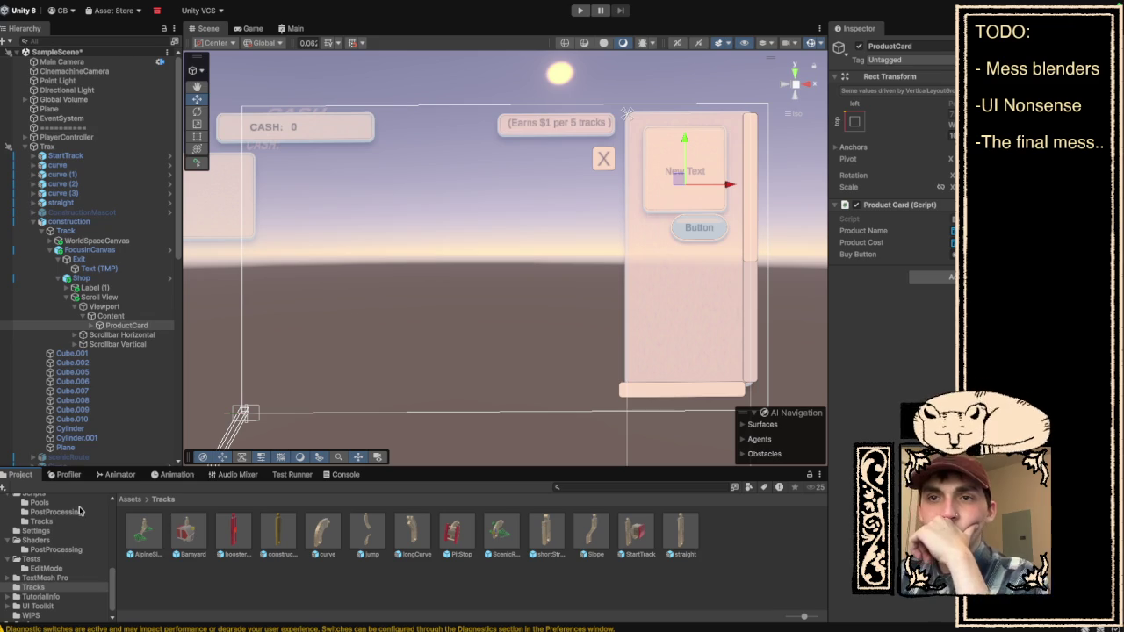
scroll(70, 596, down, 1)
scroll(70, 596, up, 5)
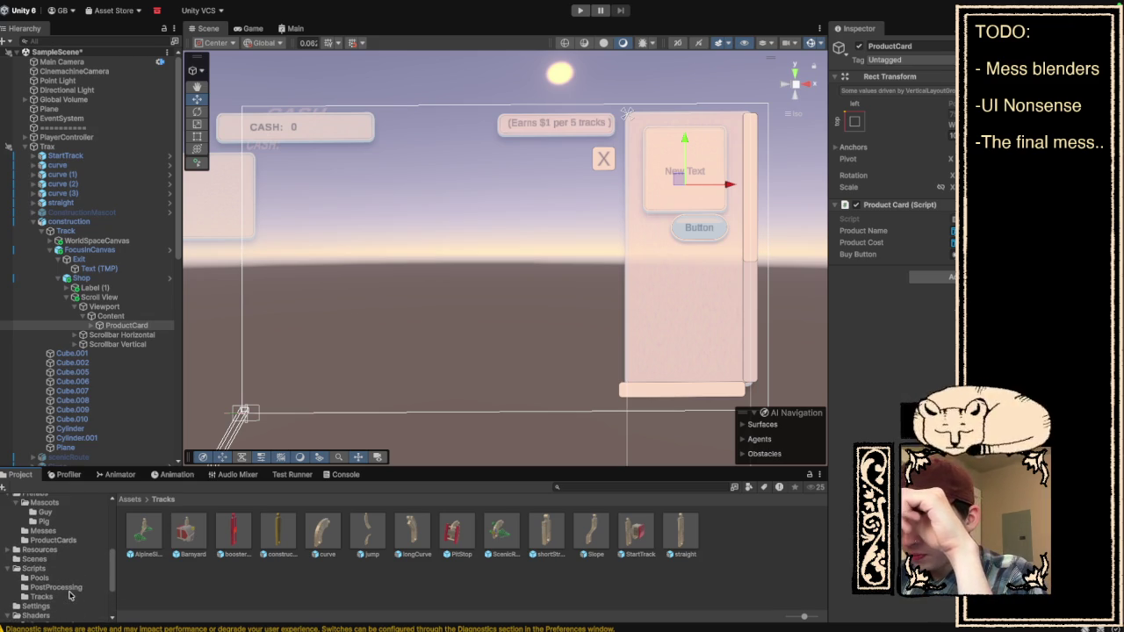
click(50, 507)
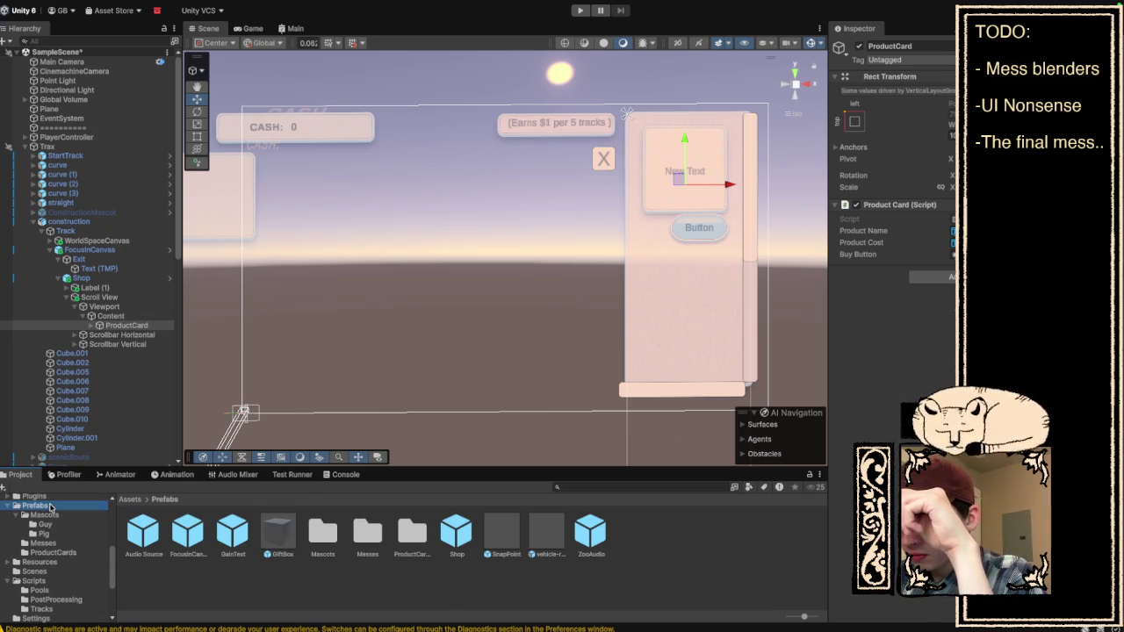
double_click(411, 531)
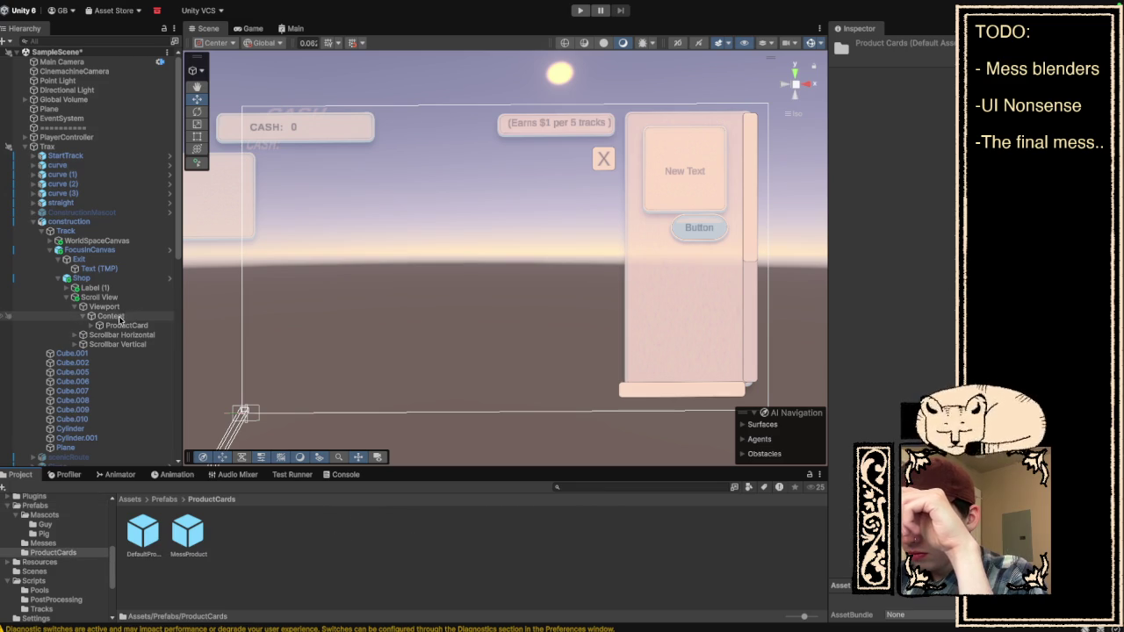
Save ProductCard as a new prefab in ProductCards named TrackProduct.
mouse_move(120, 327)
mouse_down()
mouse_move(263, 439)
mouse_move(299, 514)
mouse_move(240, 544)
mouse_up()
right_click(240, 544)
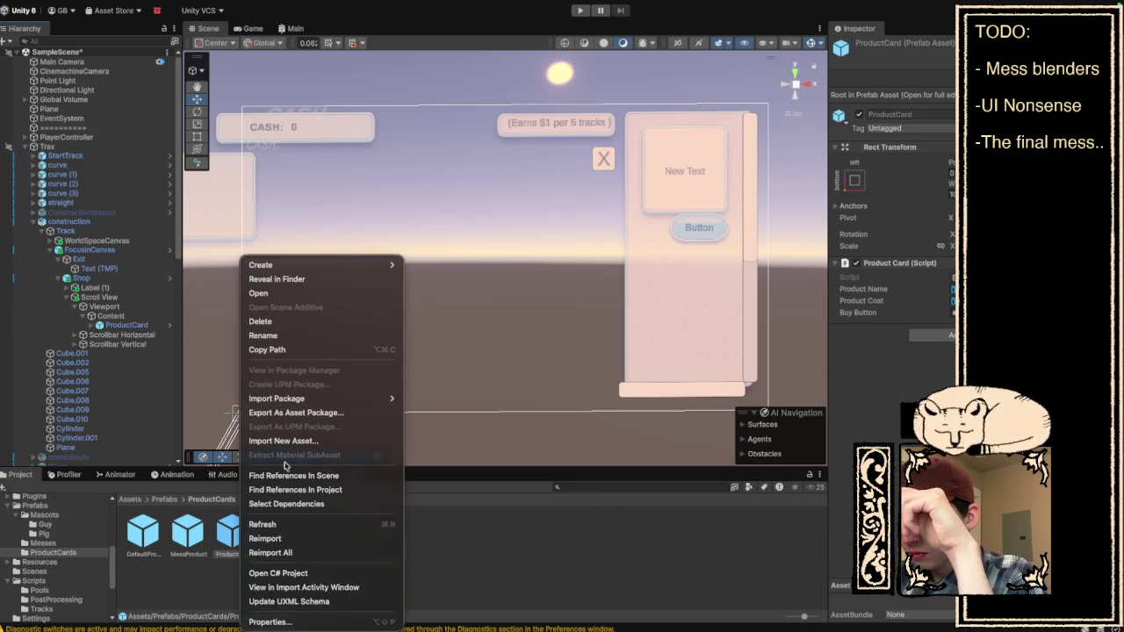
click(298, 336)
text(TrackPro)
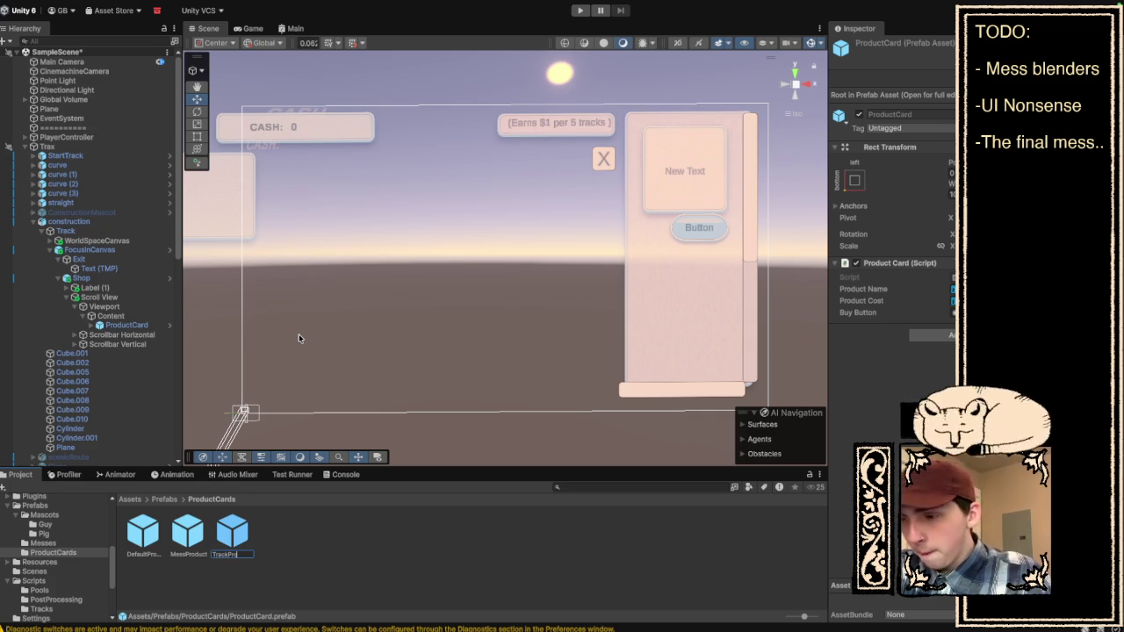
click(317, 527)
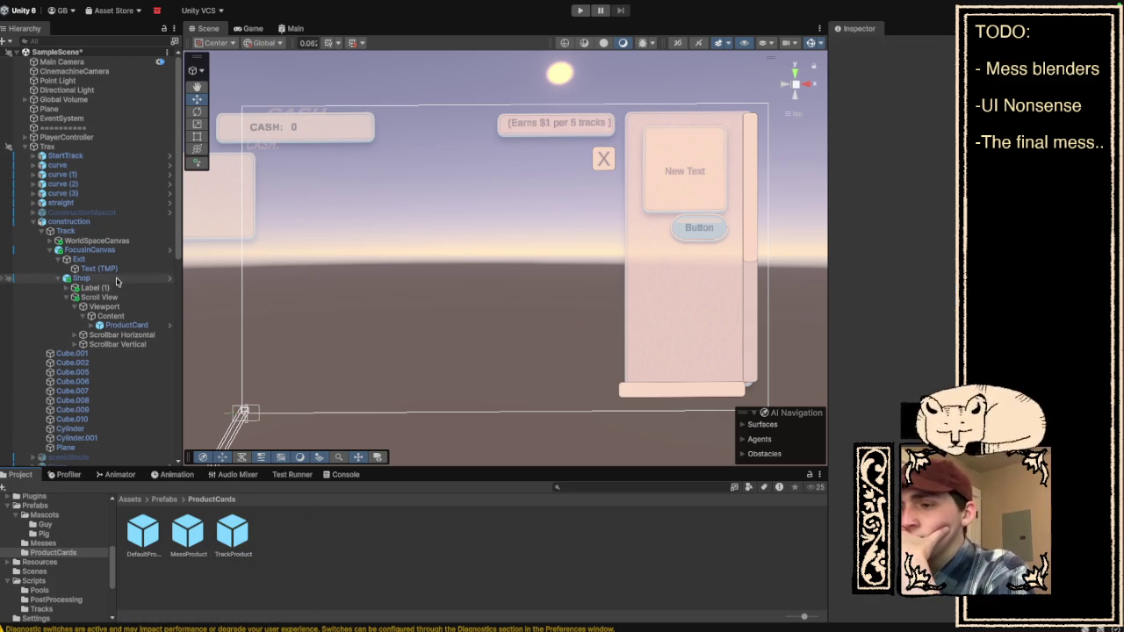
Delete the ProductCard instance from the shop's Content and select Shop.
click(123, 324)
right_click(123, 324)
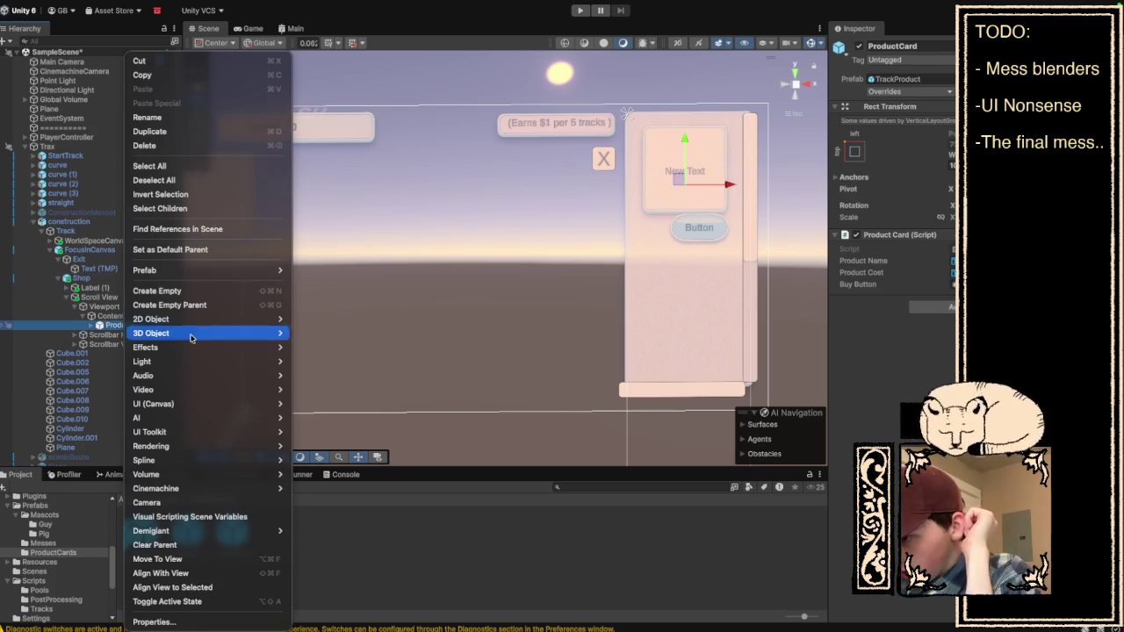
click(174, 145)
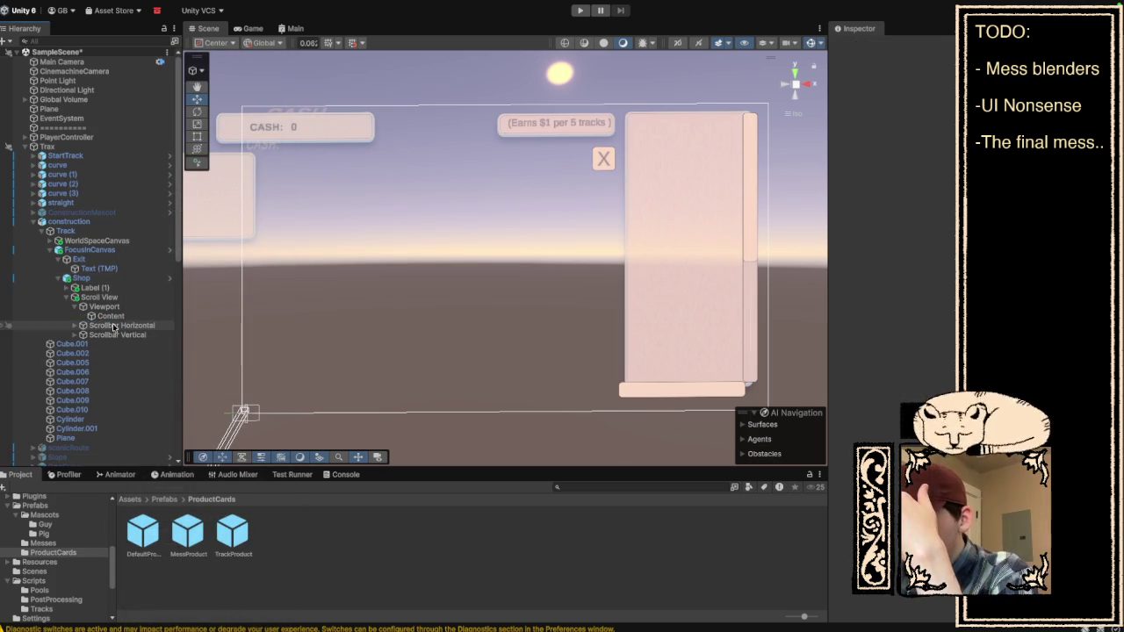
click(88, 278)
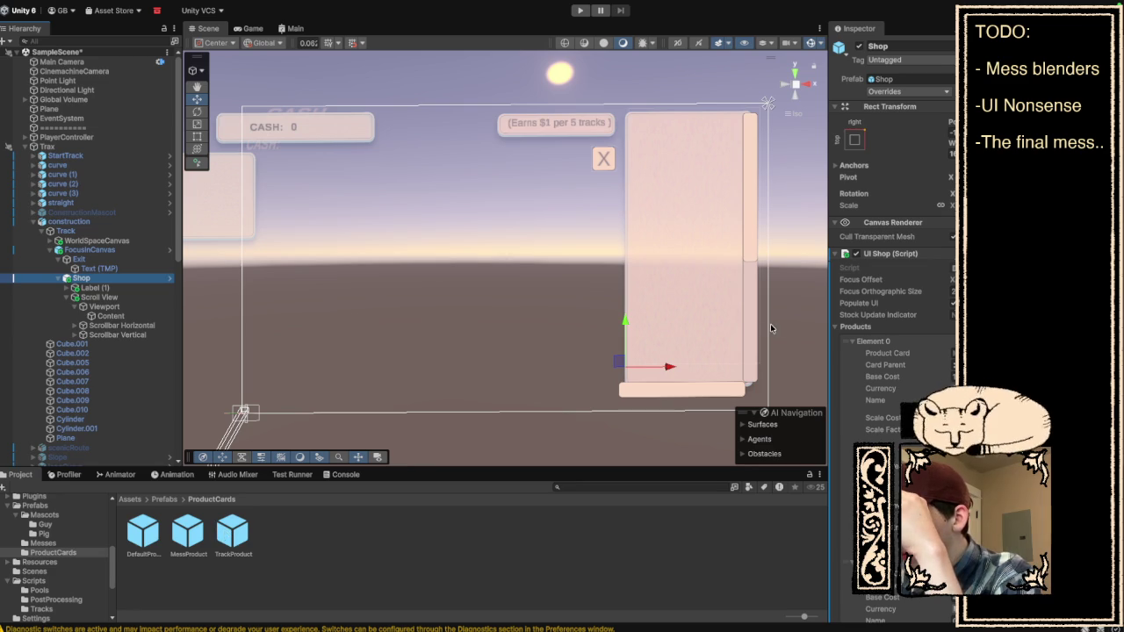
Enable Spawn Item for the first product, leave Notify off, and open its Item picker on Assets.
click(209, 545)
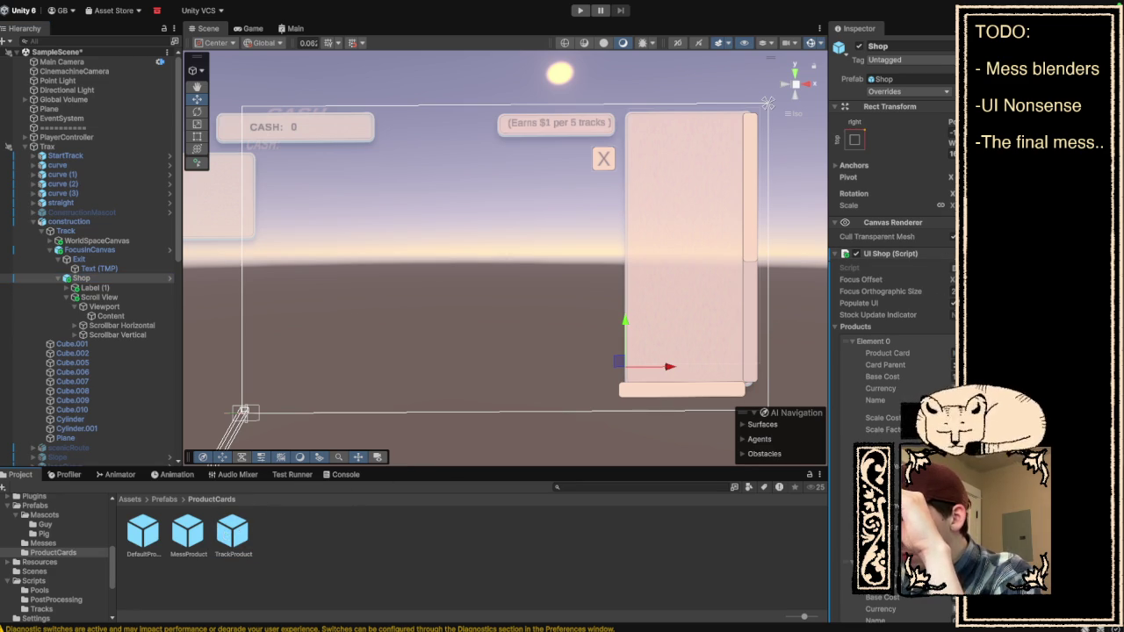
scroll(891, 264, down, 5)
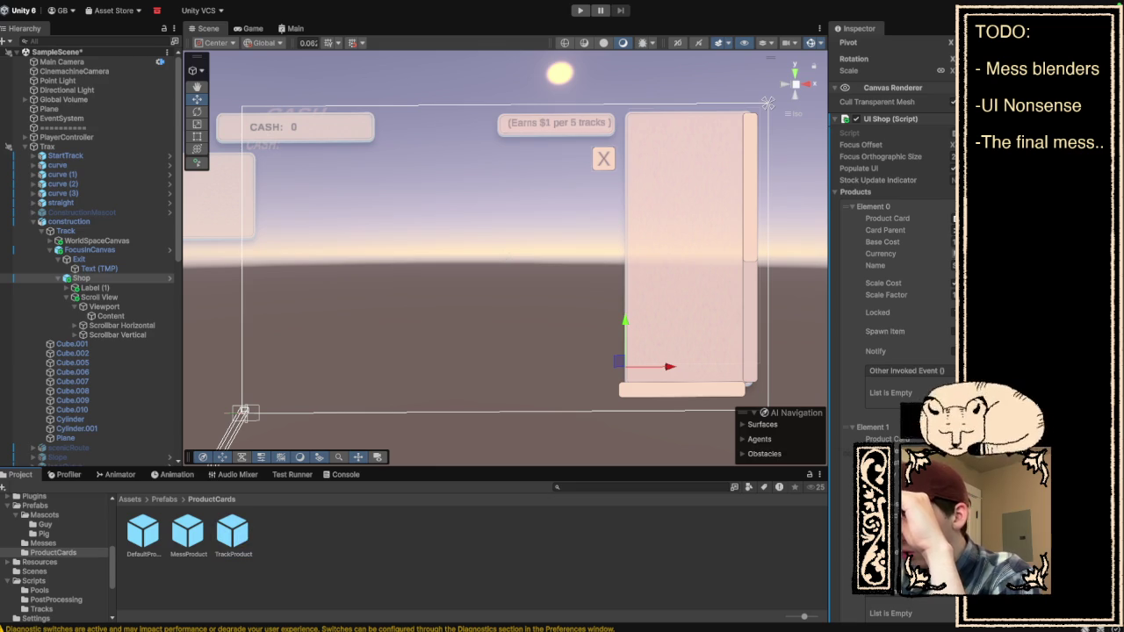
scroll(891, 264, down, 1)
scroll(891, 263, down, 2)
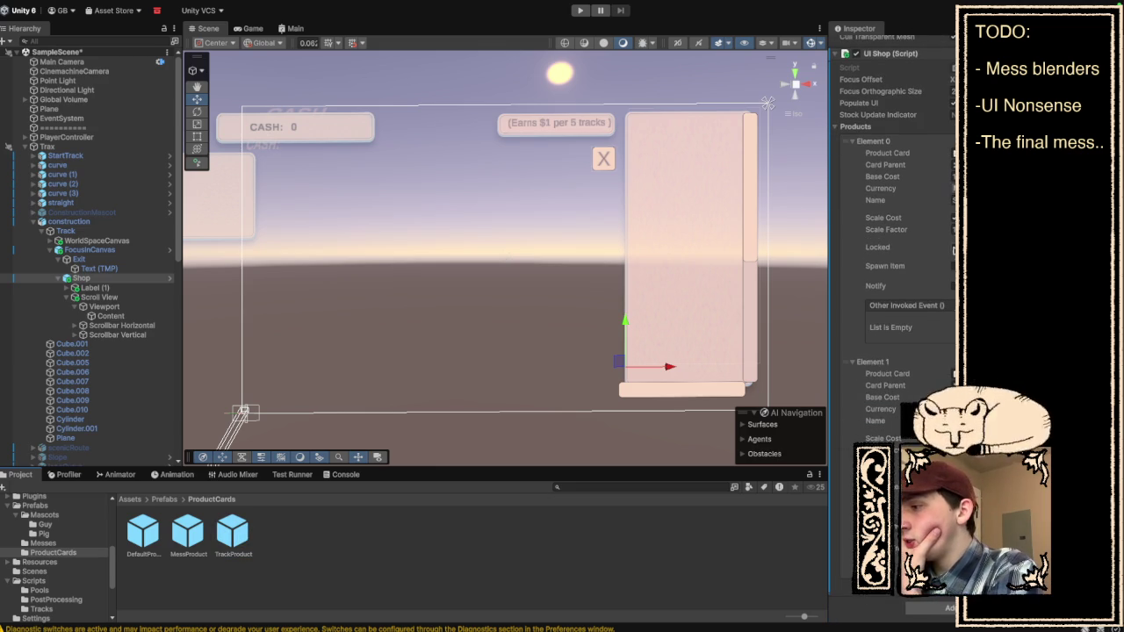
click(953, 266)
click(954, 308)
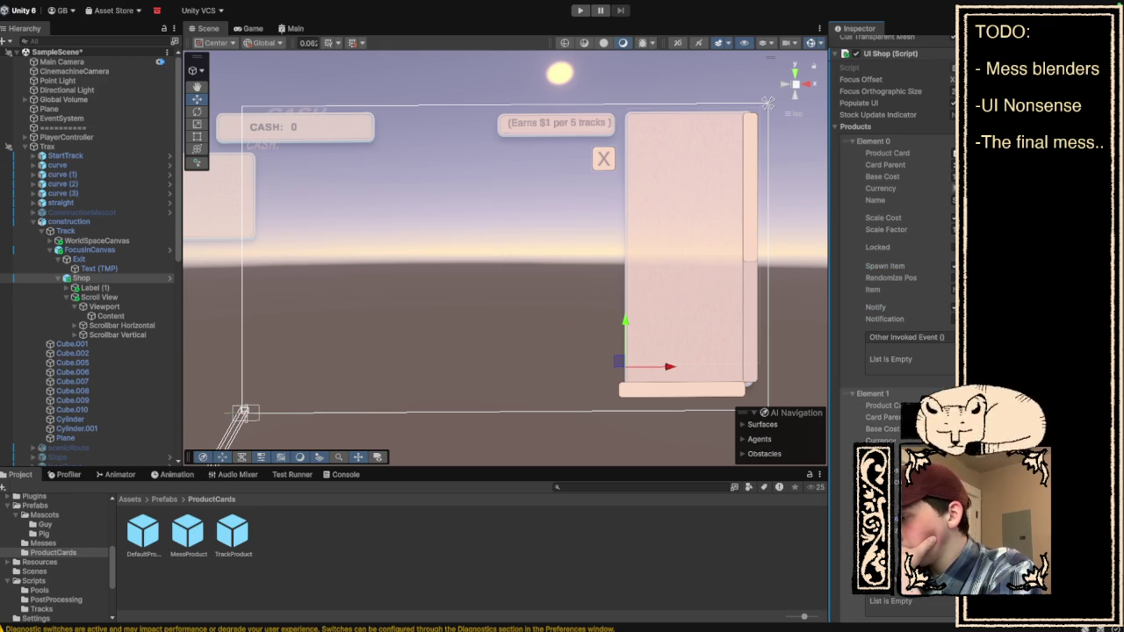
click(954, 307)
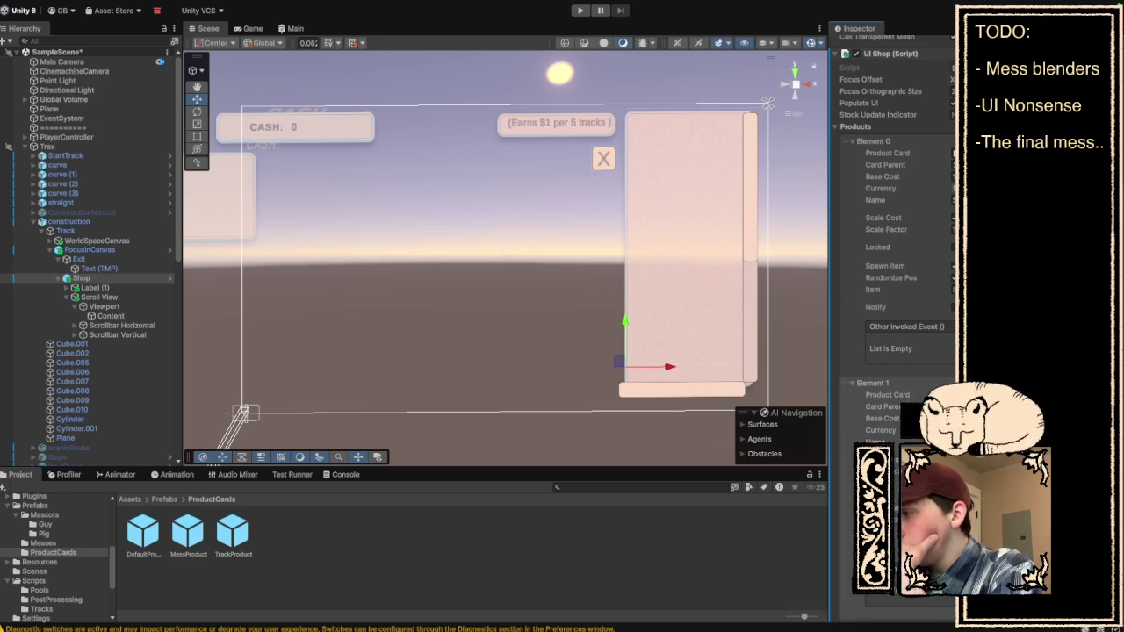
click(954, 164)
click(675, 311)
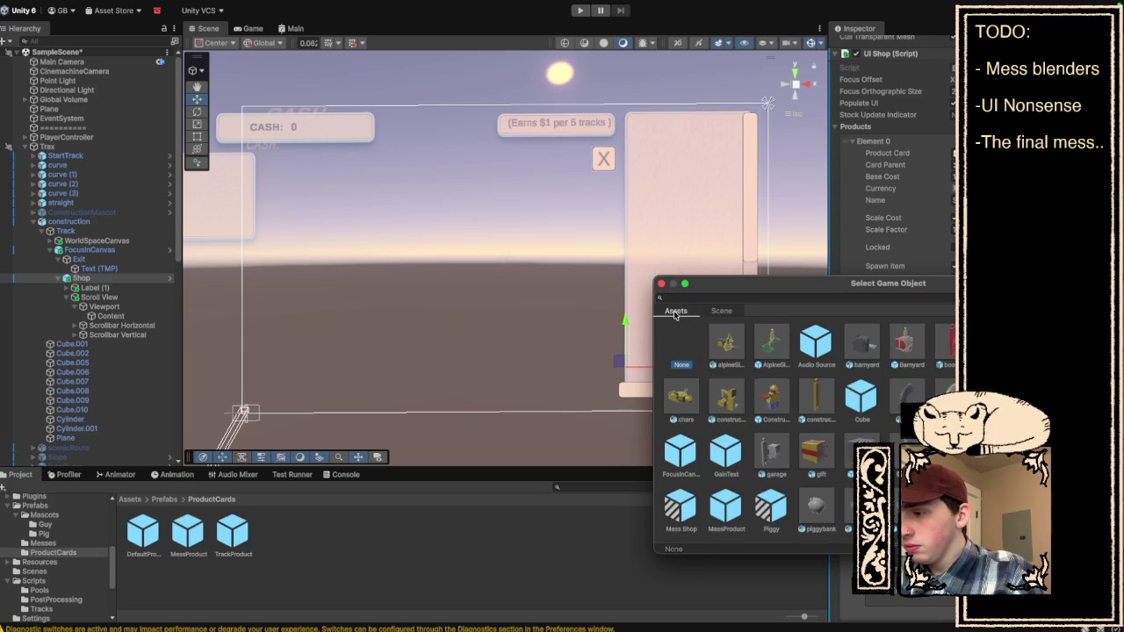
Search 'tra' in the picker and assign the straight track prefab as the Item.
key(t)
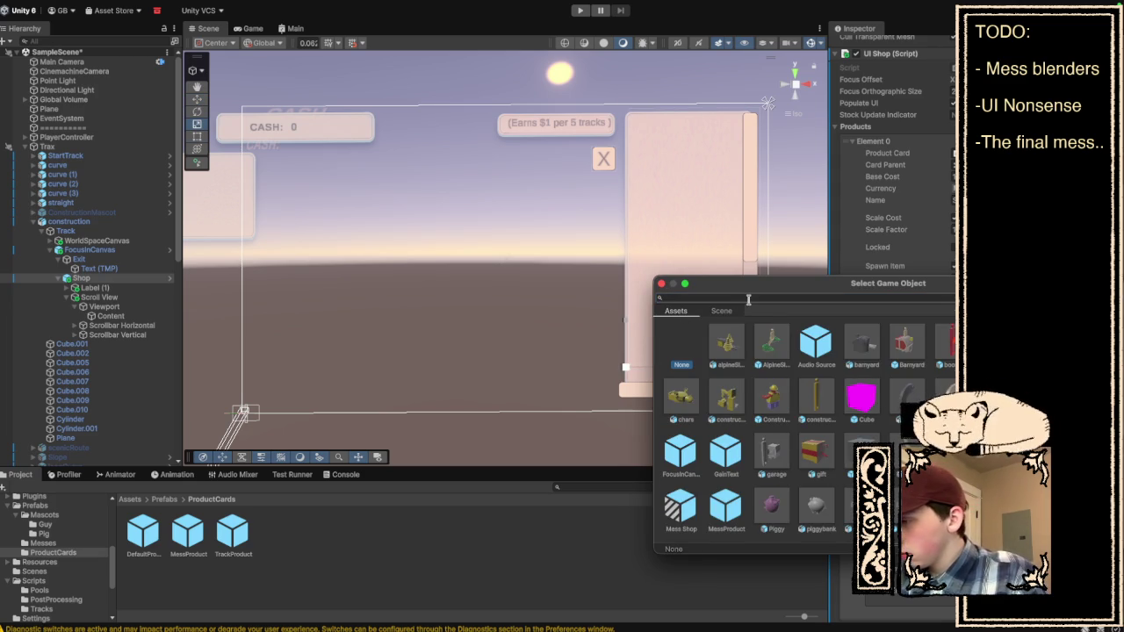
text(stra)
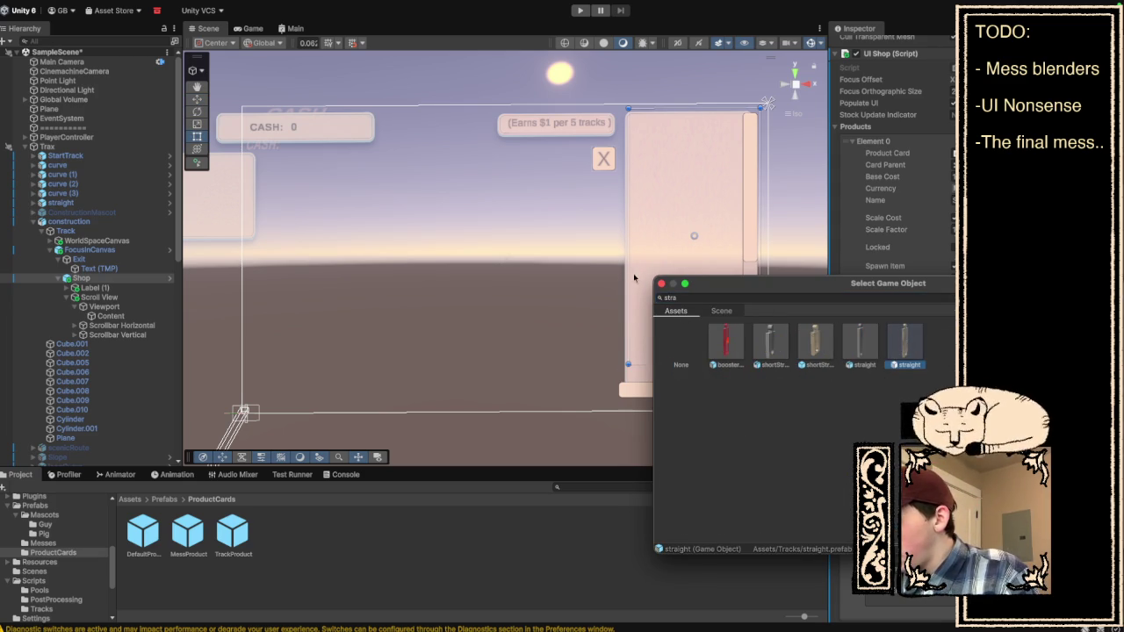
click(661, 284)
Assign the StartTrack prefab to another product's Item field and close the picker.
scroll(891, 367, down, 2)
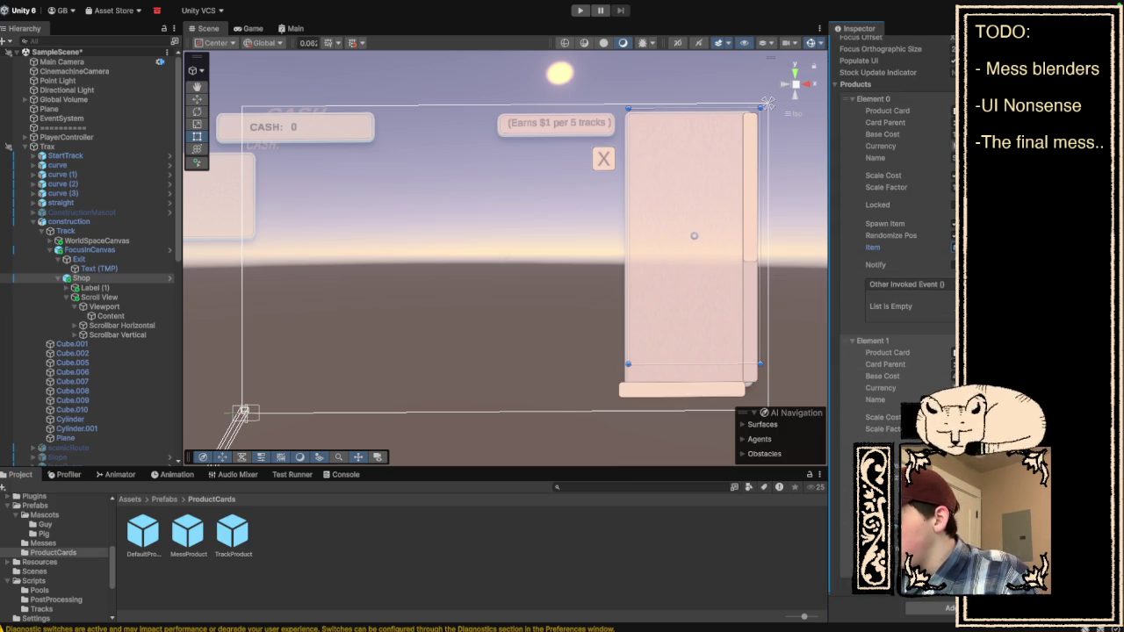
click(953, 246)
click(675, 392)
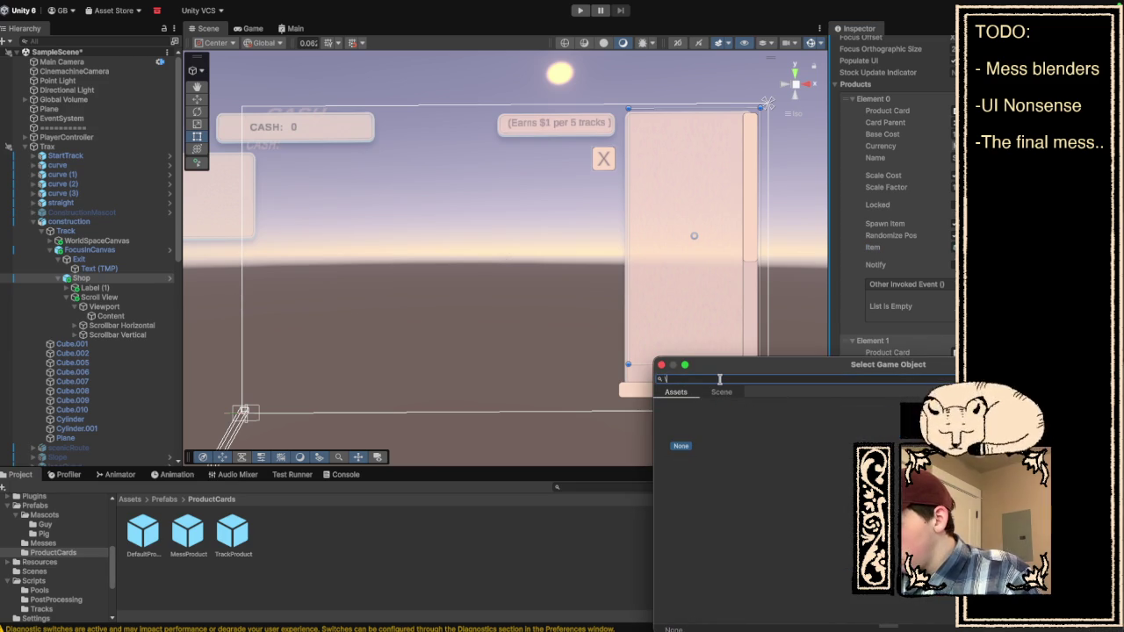
text(ga)
key(BackSpace)
text(start)
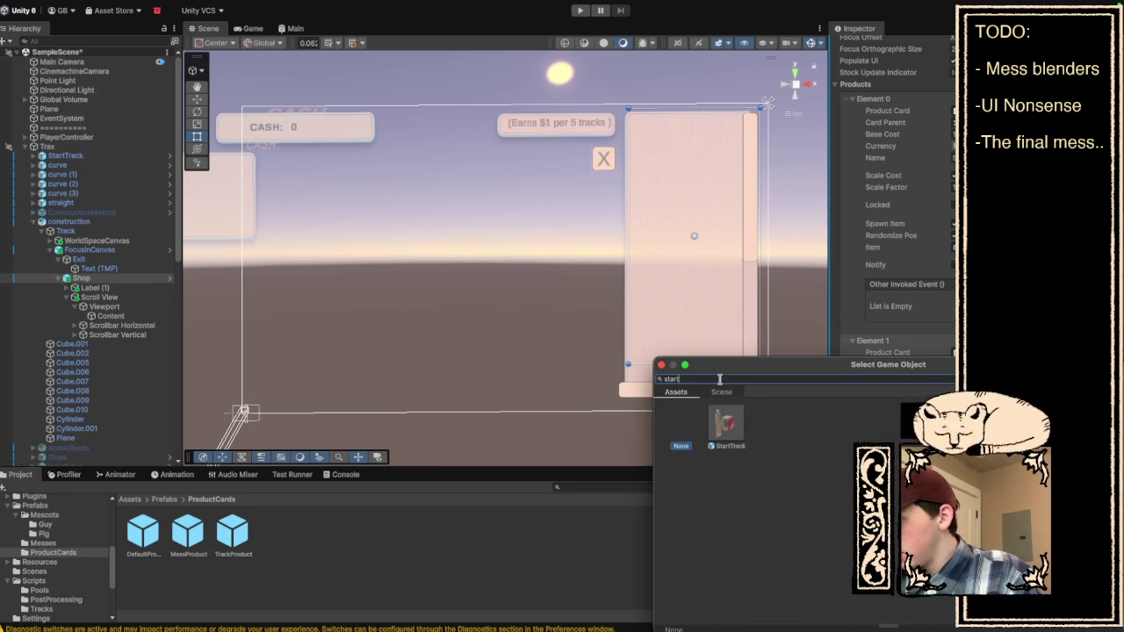
click(725, 425)
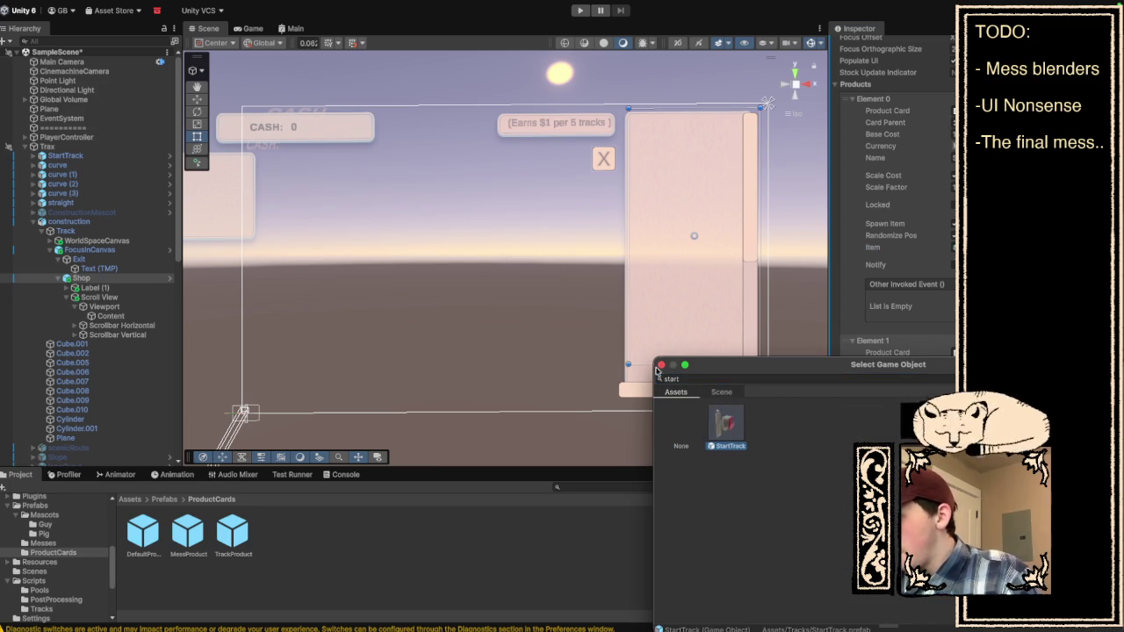
click(660, 364)
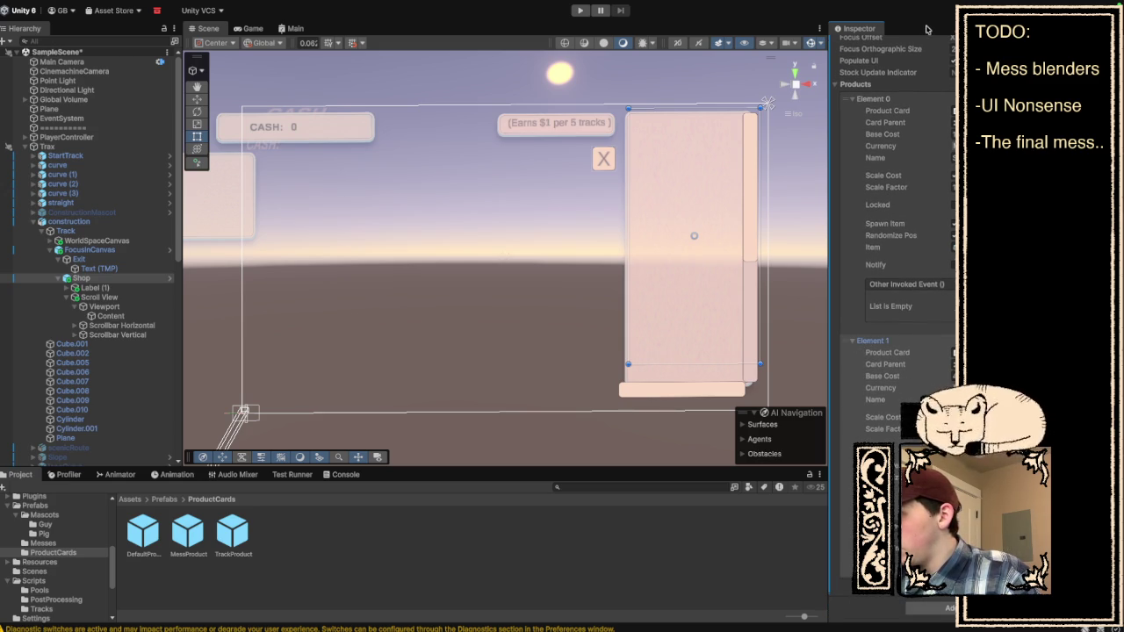
Move Element 1 above Element 0 and give the third product the curve prefab.
drag(849, 342, 849, 99)
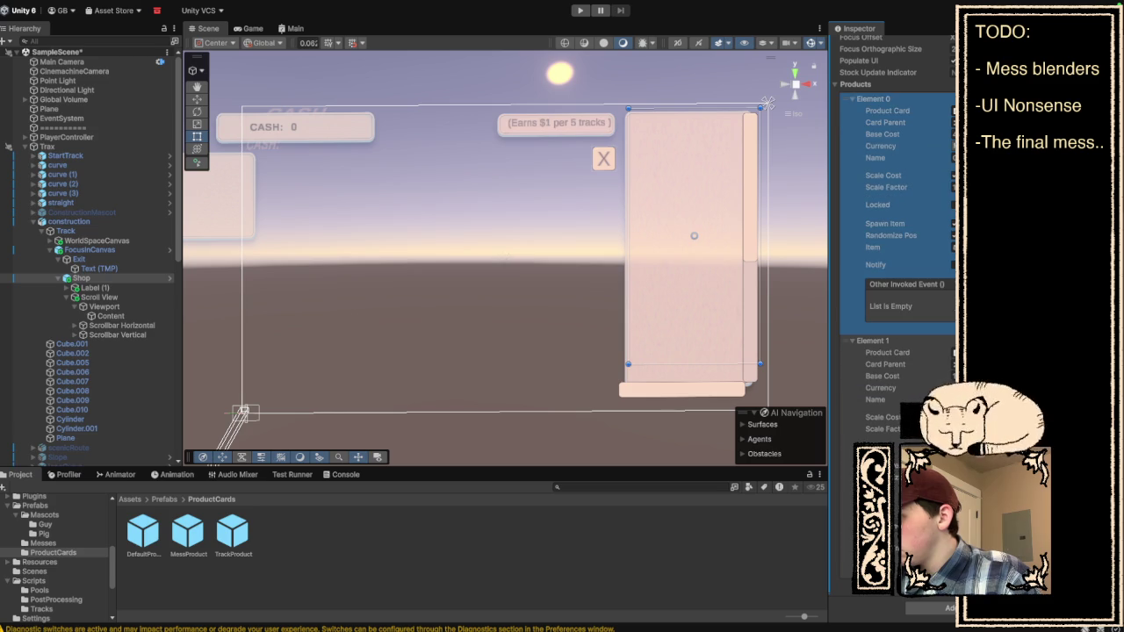
scroll(896, 263, down, 5)
click(873, 358)
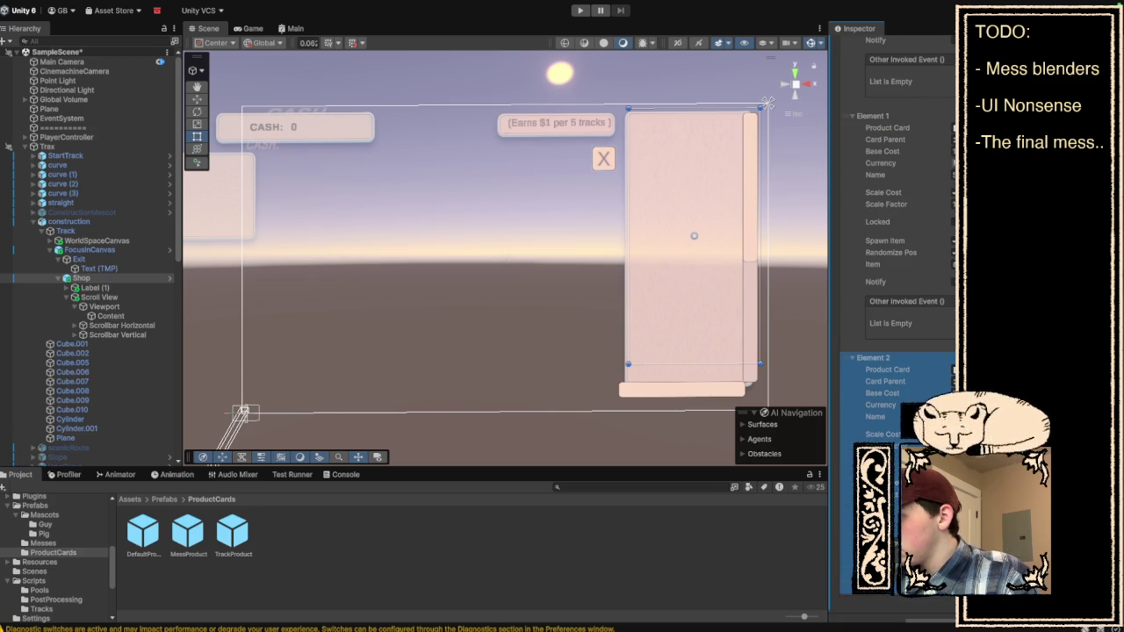
click(875, 416)
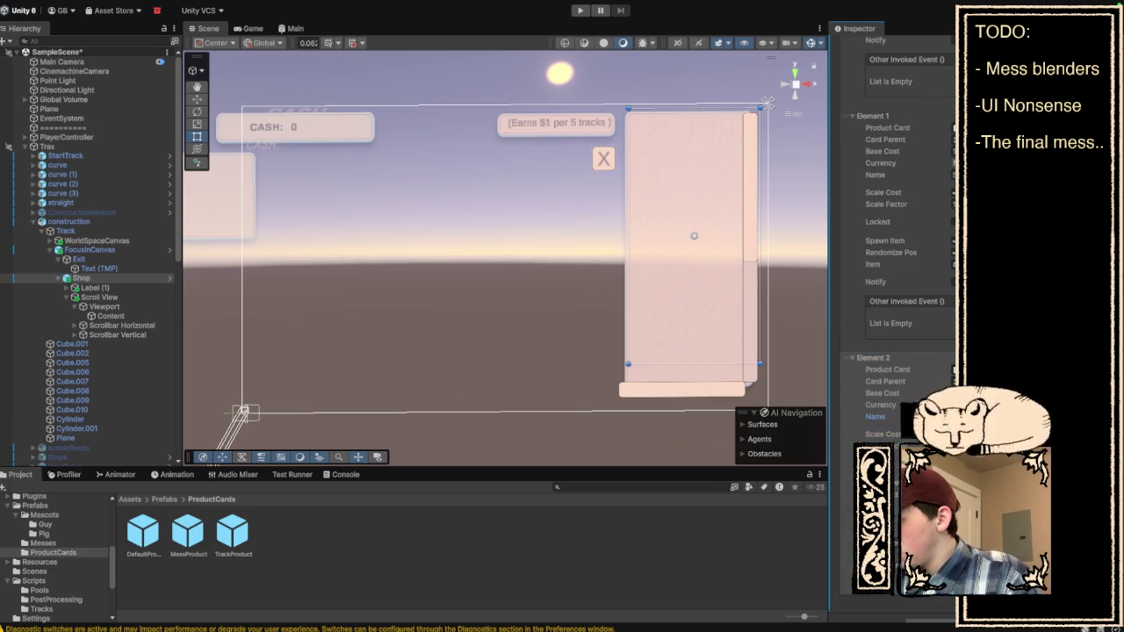
scroll(895, 264, down, 1)
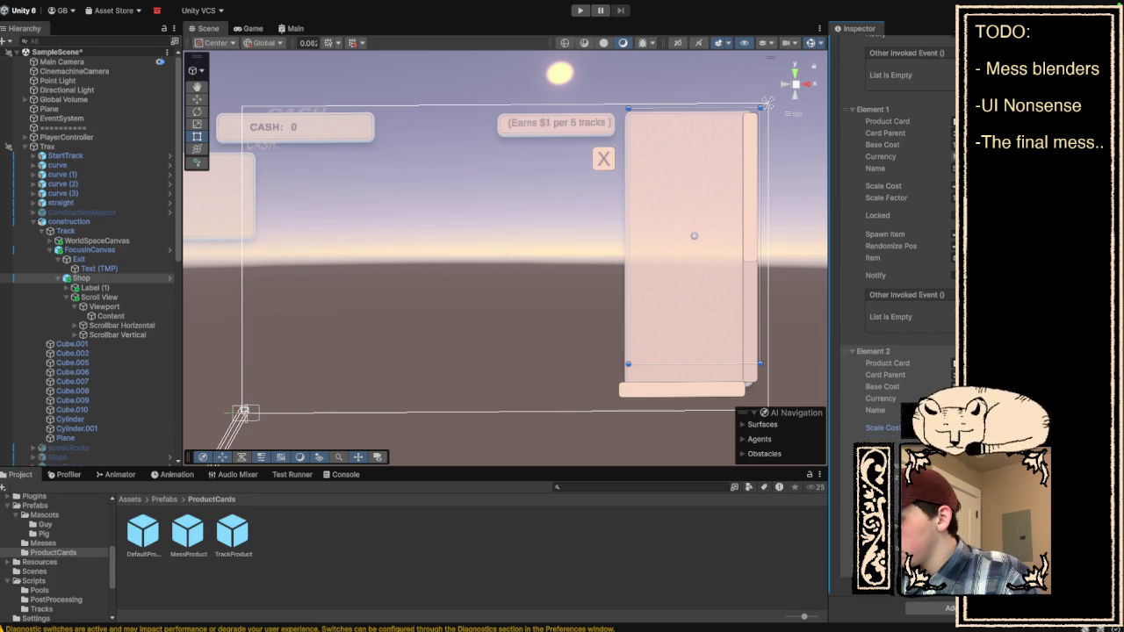
click(892, 363)
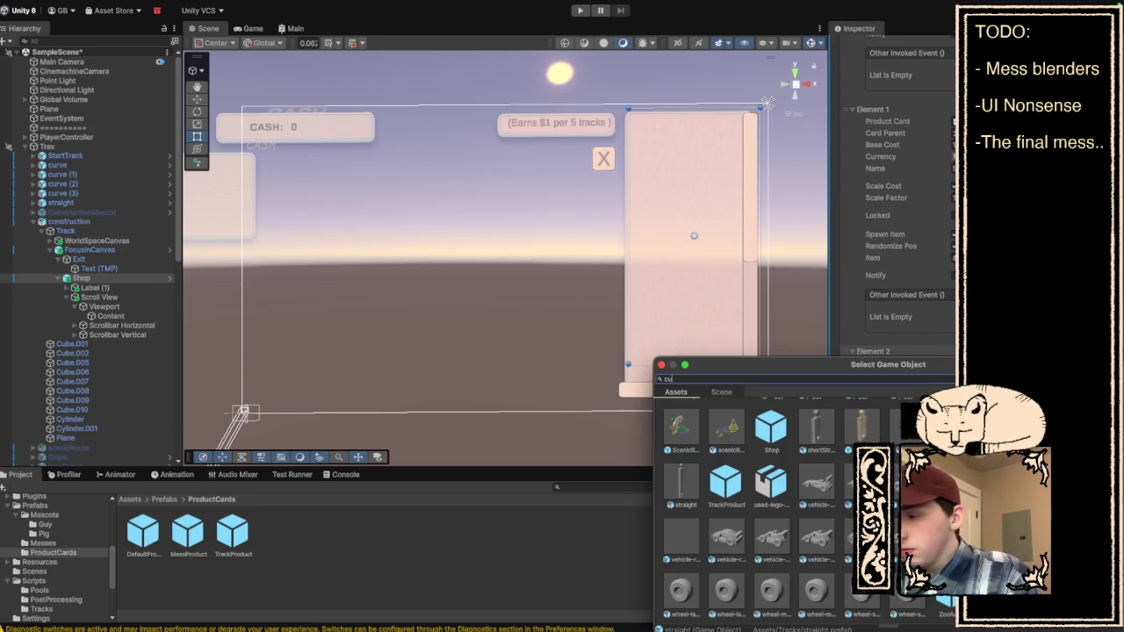
text(ur)
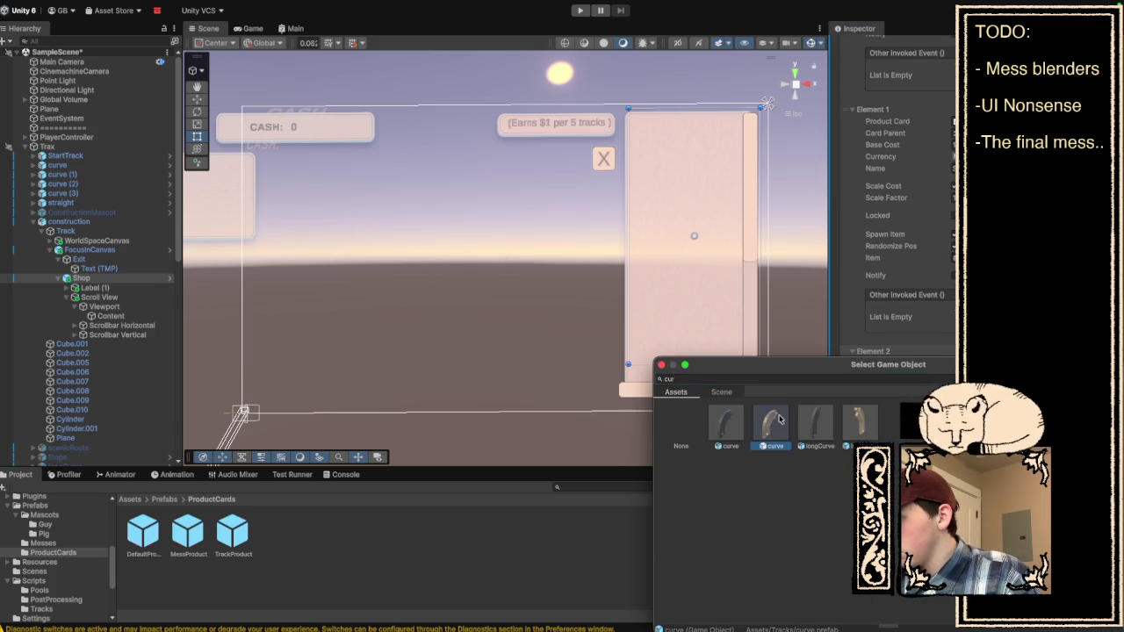
click(661, 365)
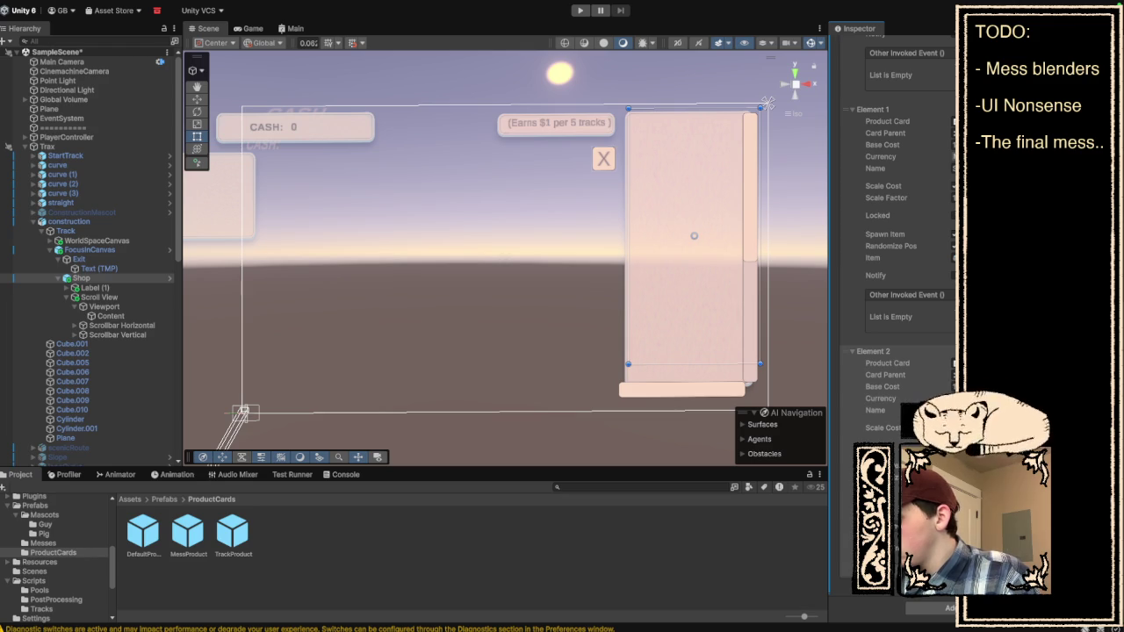
Give the fourth product the Slope prefab and start the game.
scroll(896, 263, down, 5)
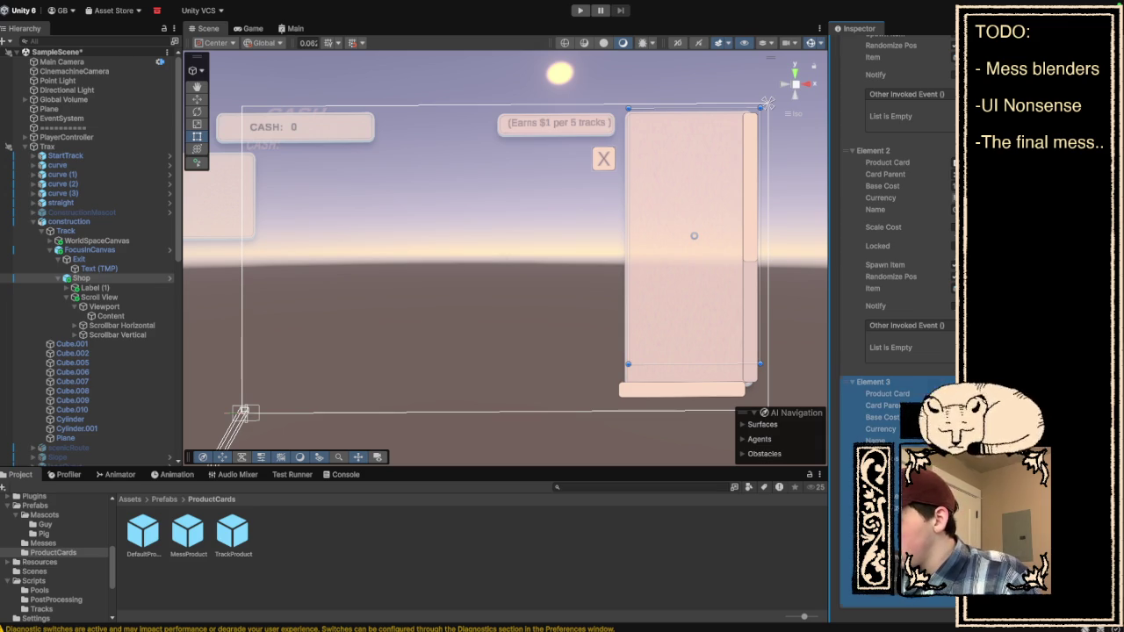
click(954, 519)
text(slo)
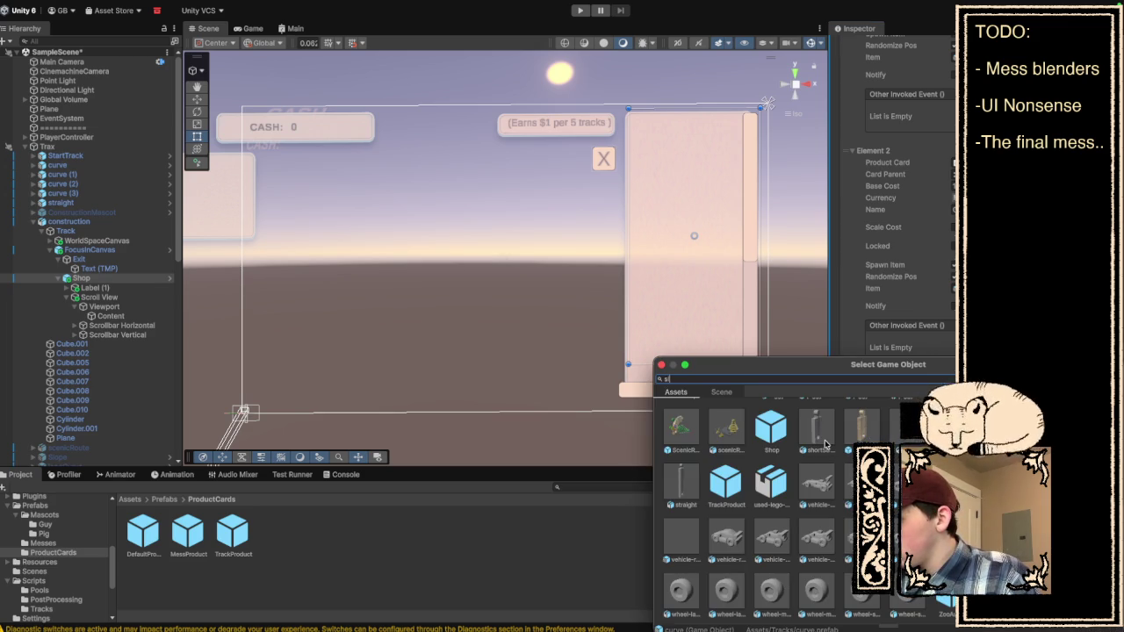
click(865, 428)
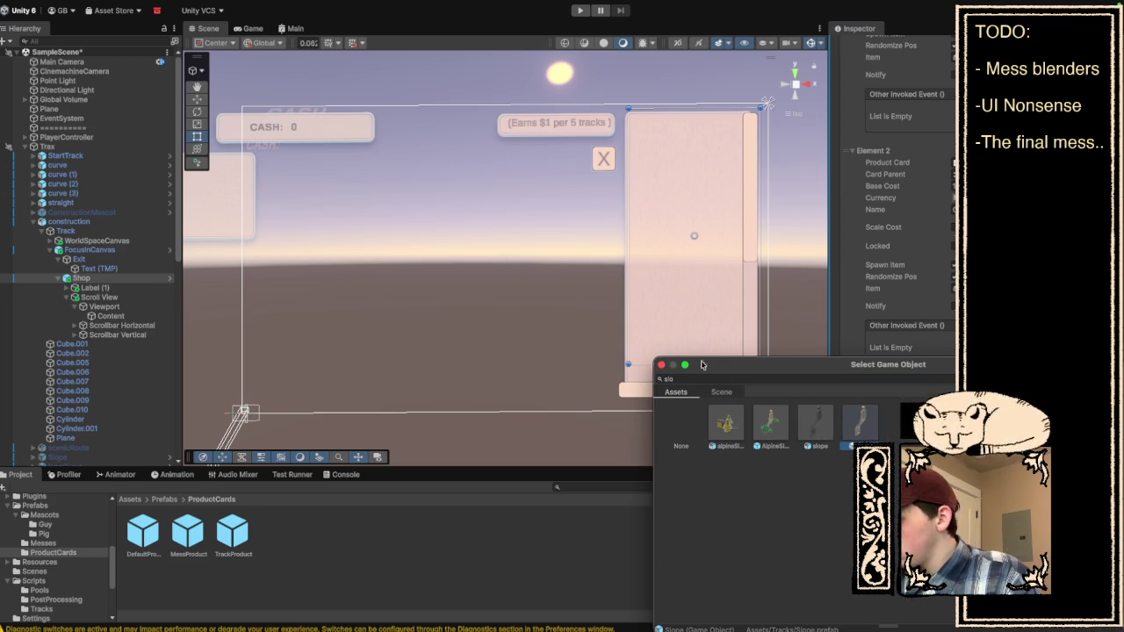
click(661, 364)
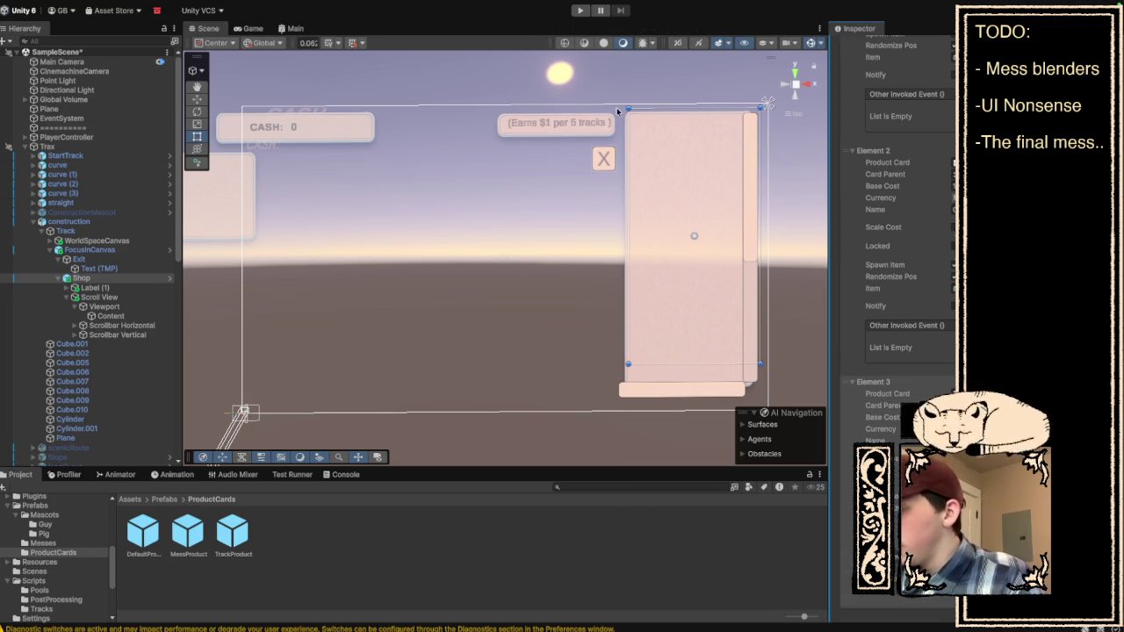
click(578, 12)
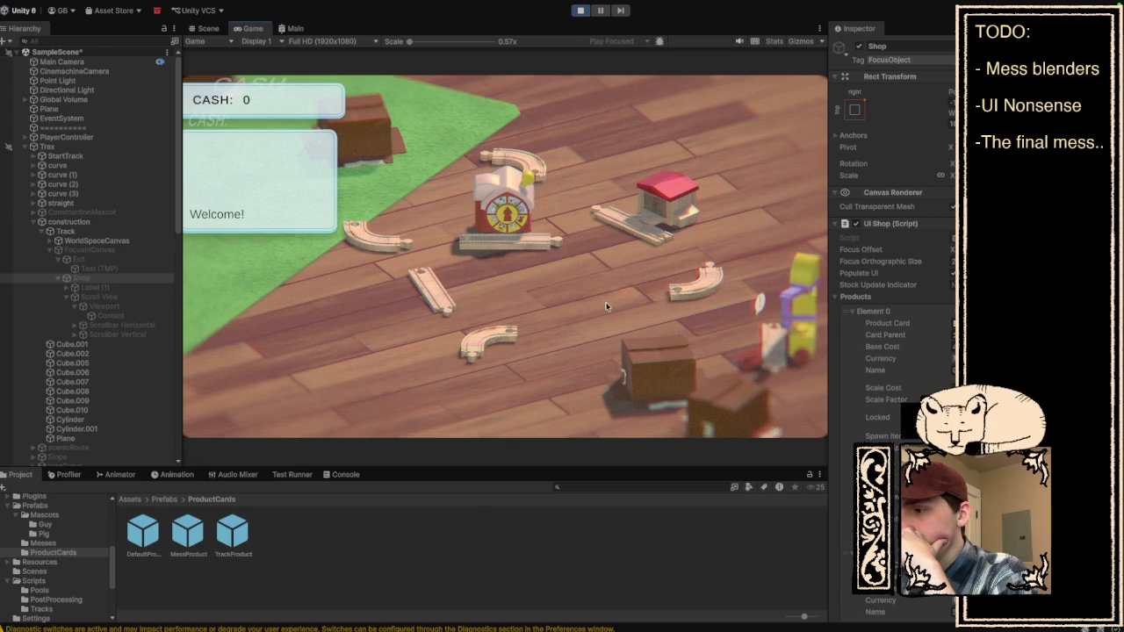
Open the in-game shop, review the Garage, Straight, Curve and Slope prices, then close it and stop play.
drag(764, 340, 639, 314)
click(671, 302)
scroll(679, 297, down, 5)
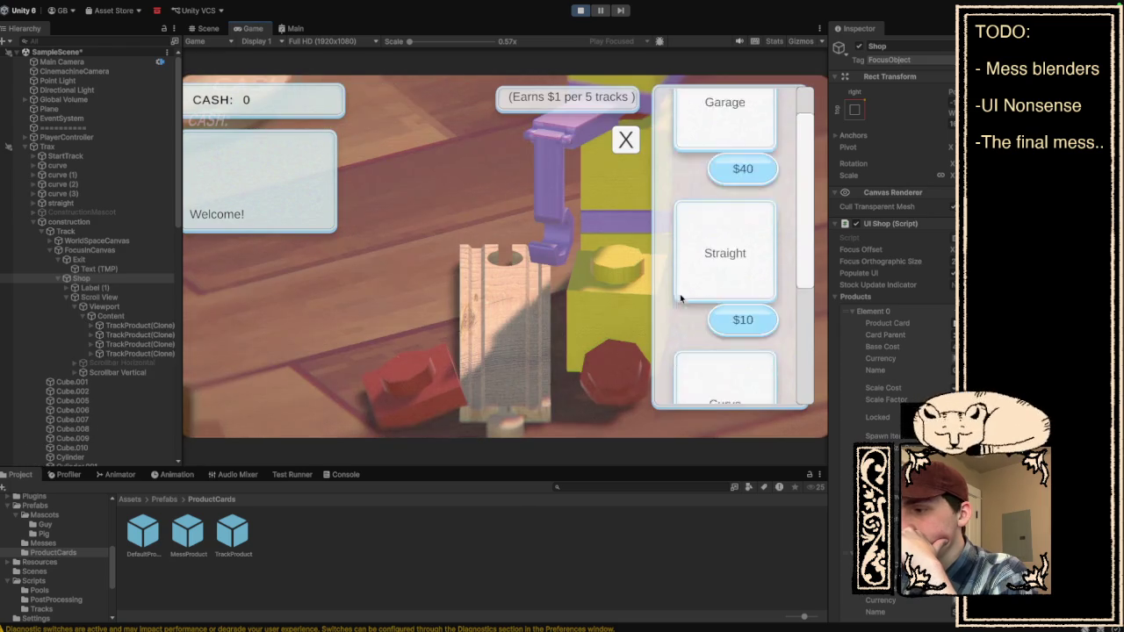
scroll(679, 299, up, 3)
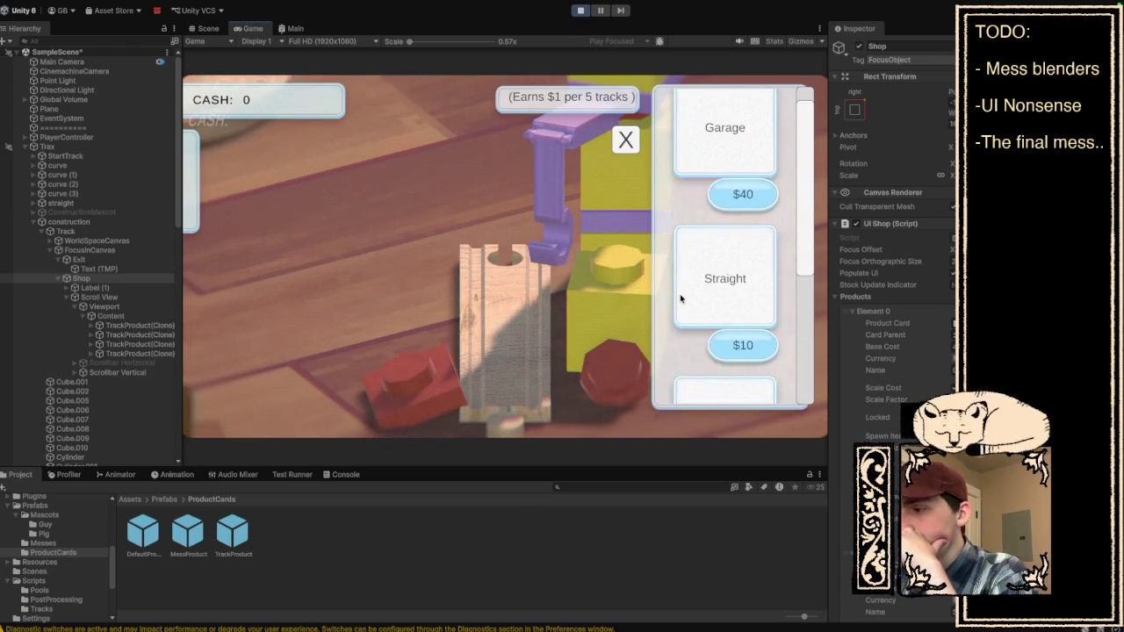
scroll(679, 299, down, 3)
scroll(679, 300, up, 3)
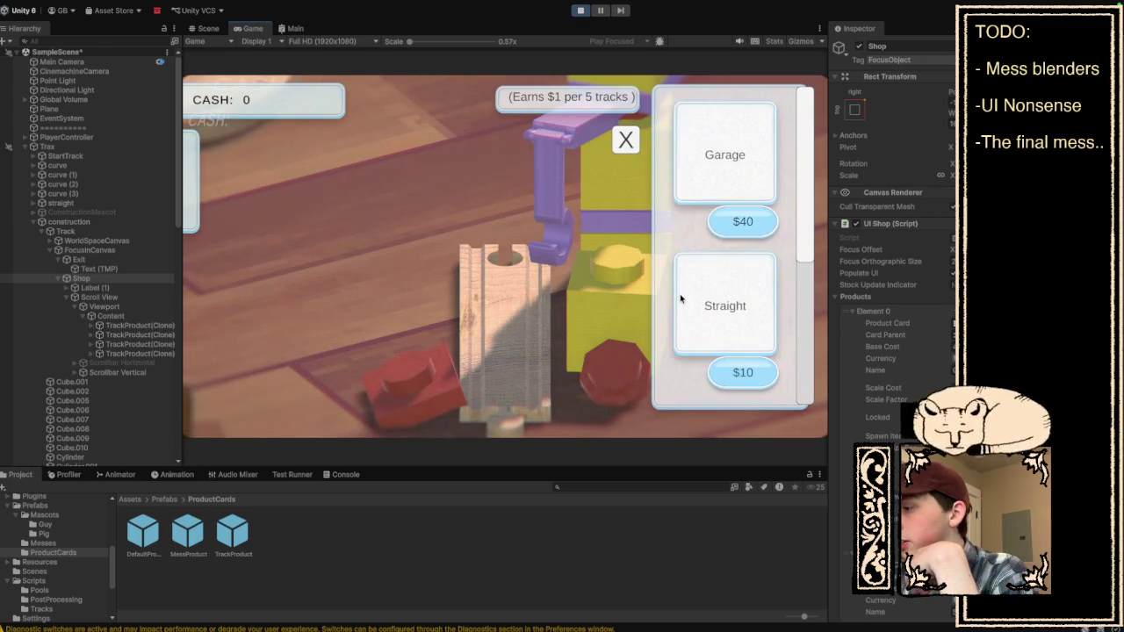
scroll(679, 299, down, 3)
scroll(680, 299, up, 3)
scroll(680, 300, down, 3)
scroll(679, 299, up, 3)
scroll(679, 300, down, 3)
scroll(679, 299, up, 3)
scroll(682, 303, down, 3)
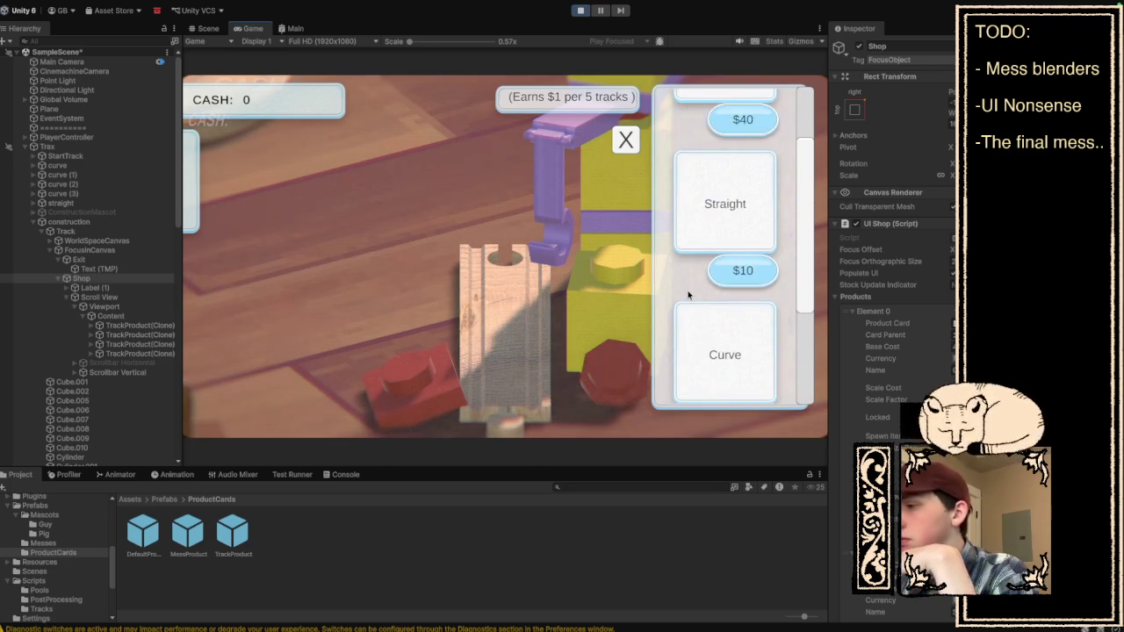
scroll(687, 317, up, 1)
scroll(687, 318, down, 1)
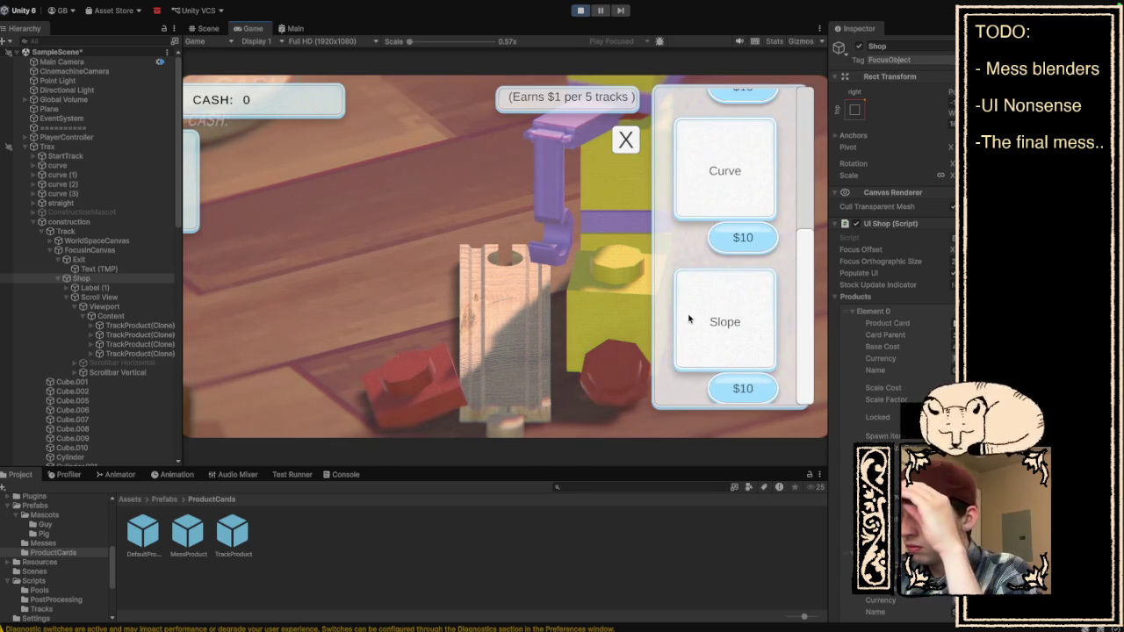
scroll(690, 318, up, 3)
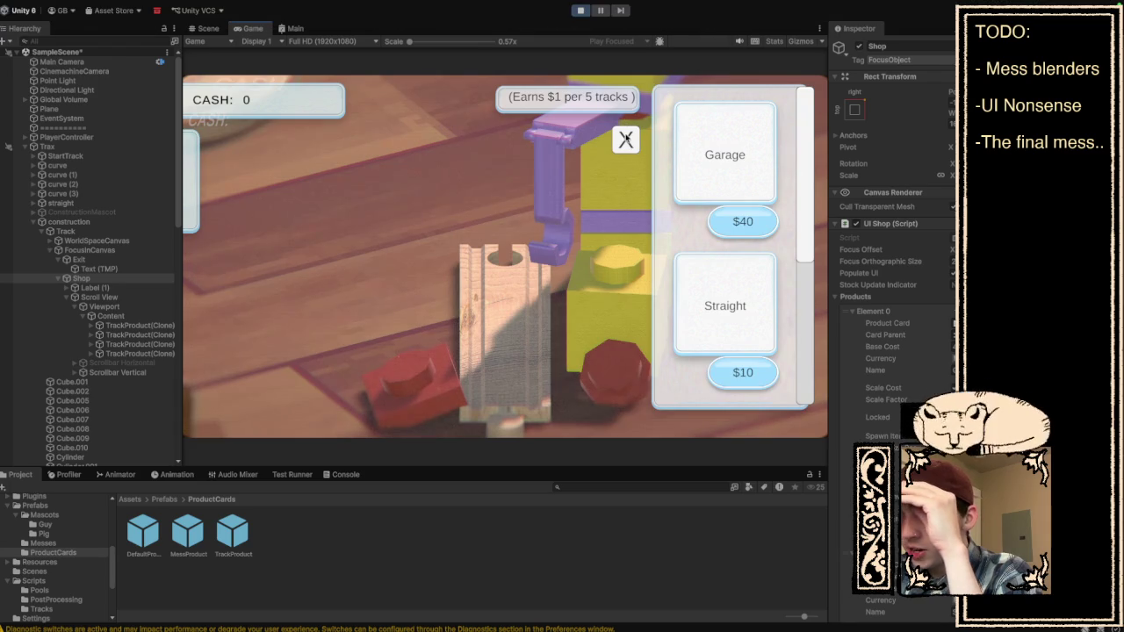
click(627, 141)
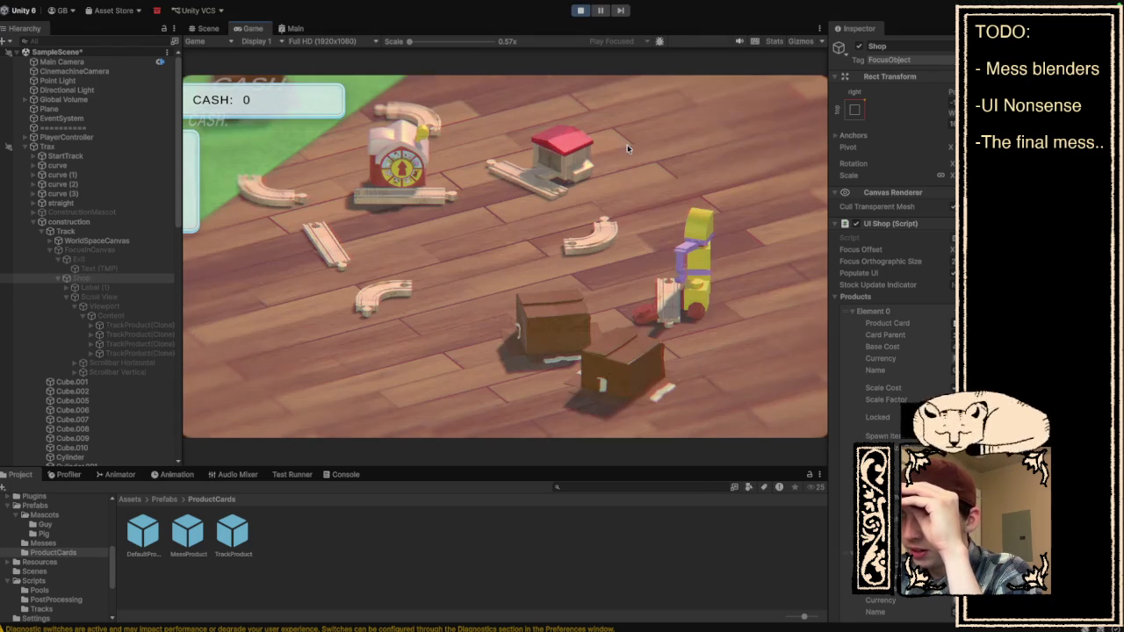
click(581, 10)
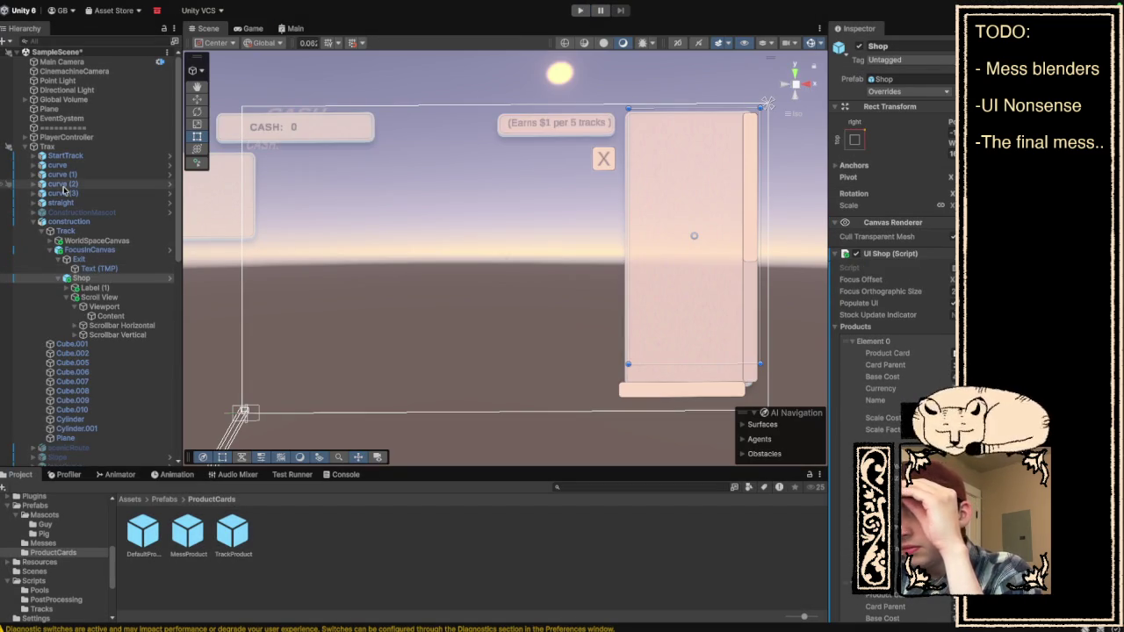
Inspect CASH and Banker, then select Content under Scroll View > Viewport to see its Vertical Layout Group.
scroll(105, 350, down, 4)
scroll(88, 432, down, 5)
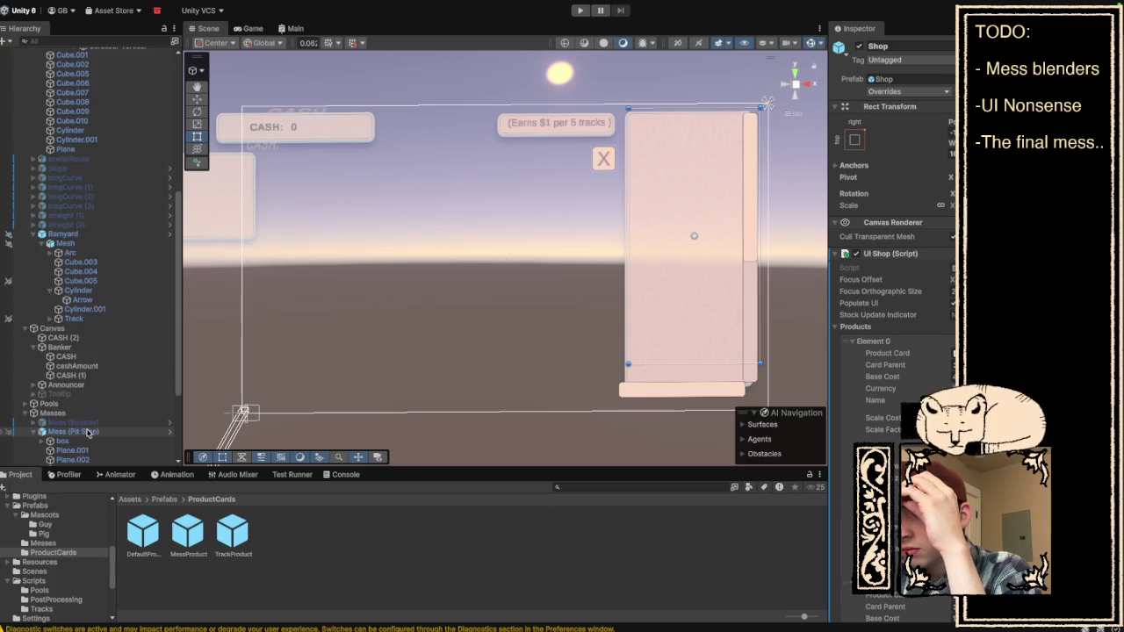
scroll(88, 437, down, 5)
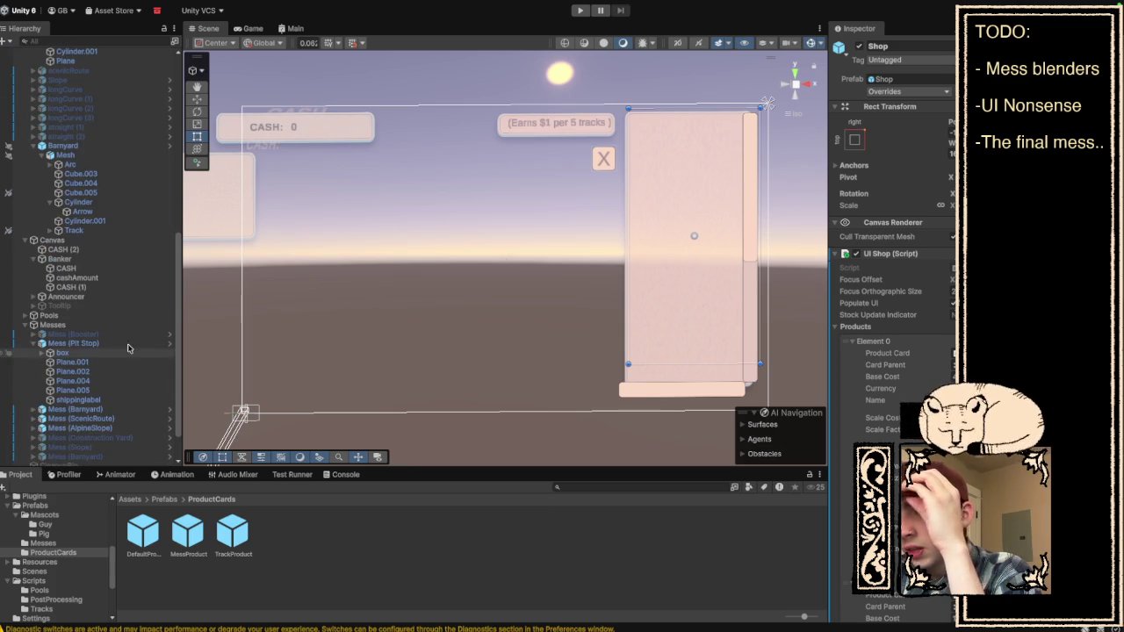
scroll(66, 144, up, 10)
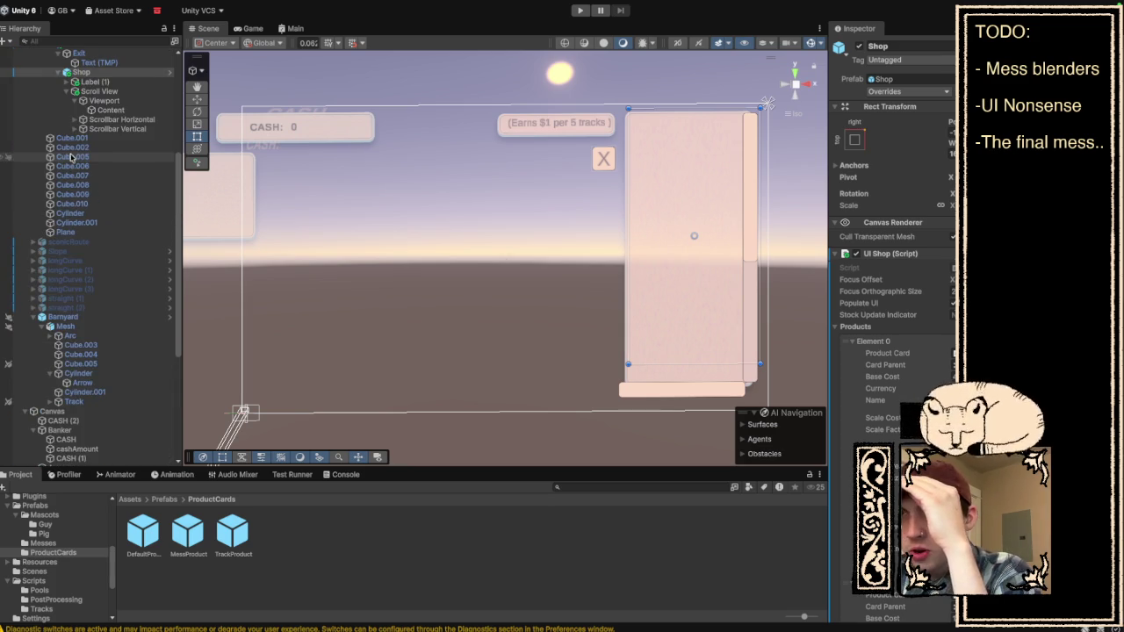
scroll(145, 270, up, 3)
scroll(144, 307, down, 15)
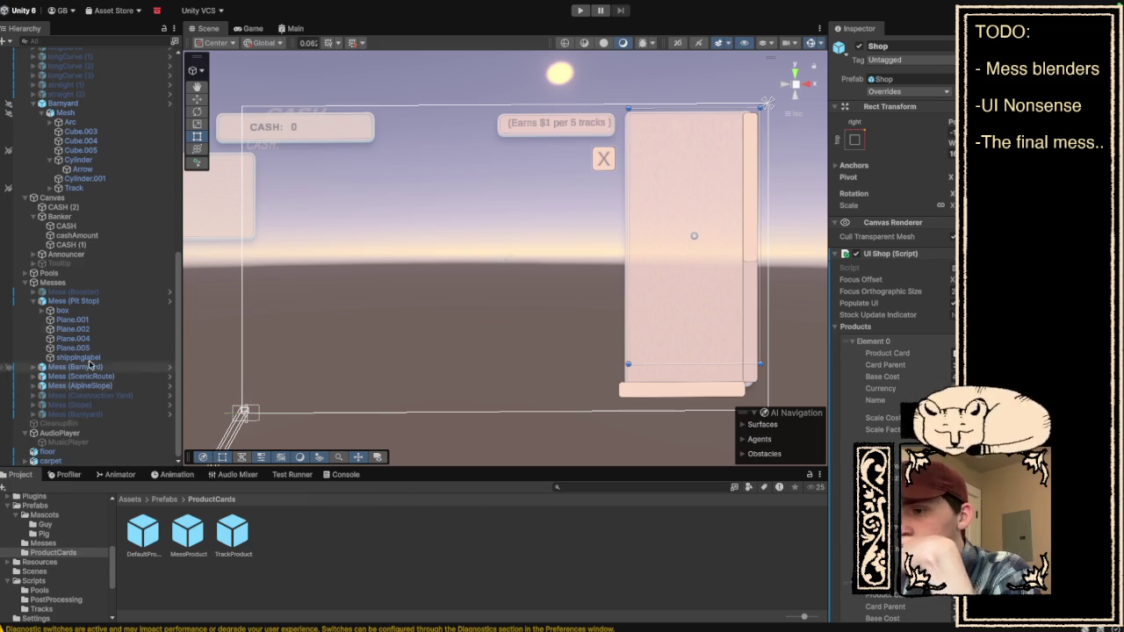
click(88, 226)
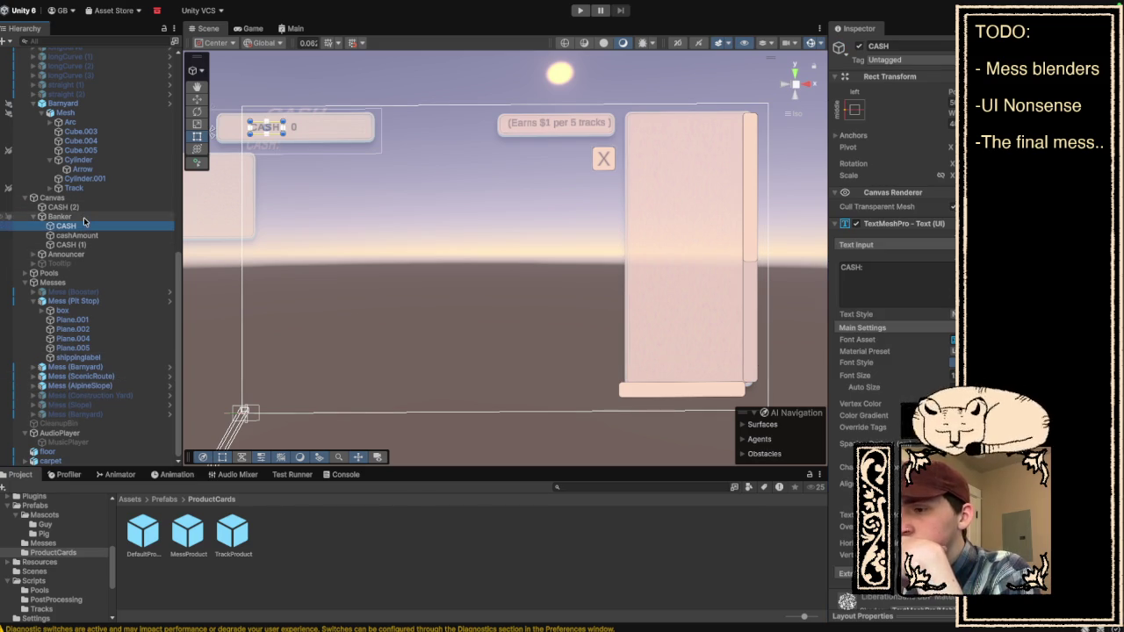
click(83, 217)
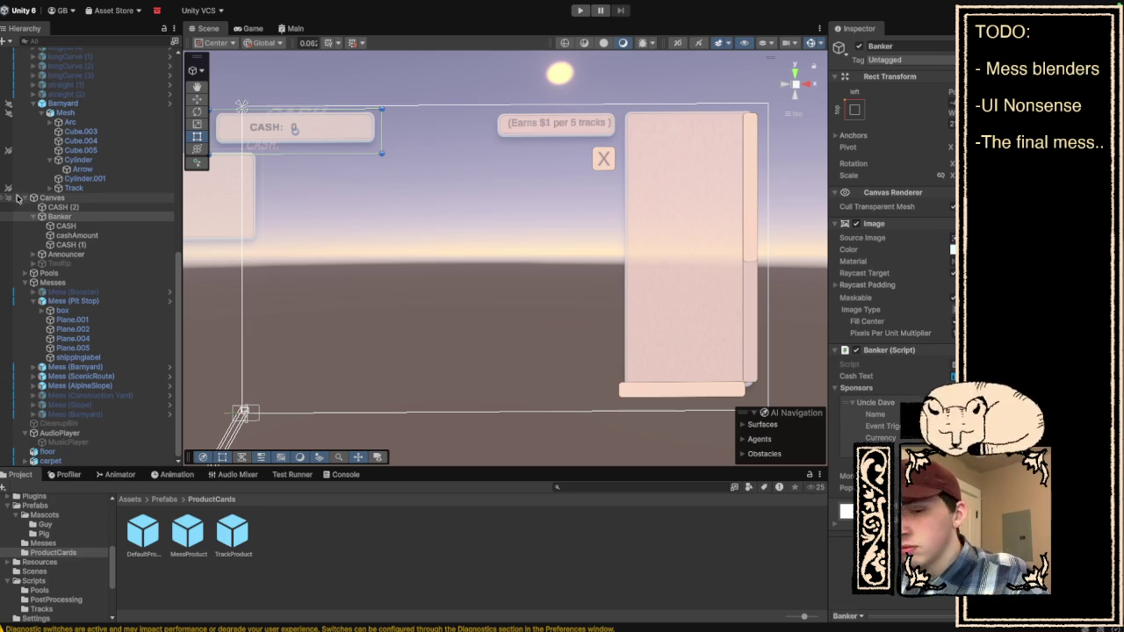
scroll(95, 227, up, 10)
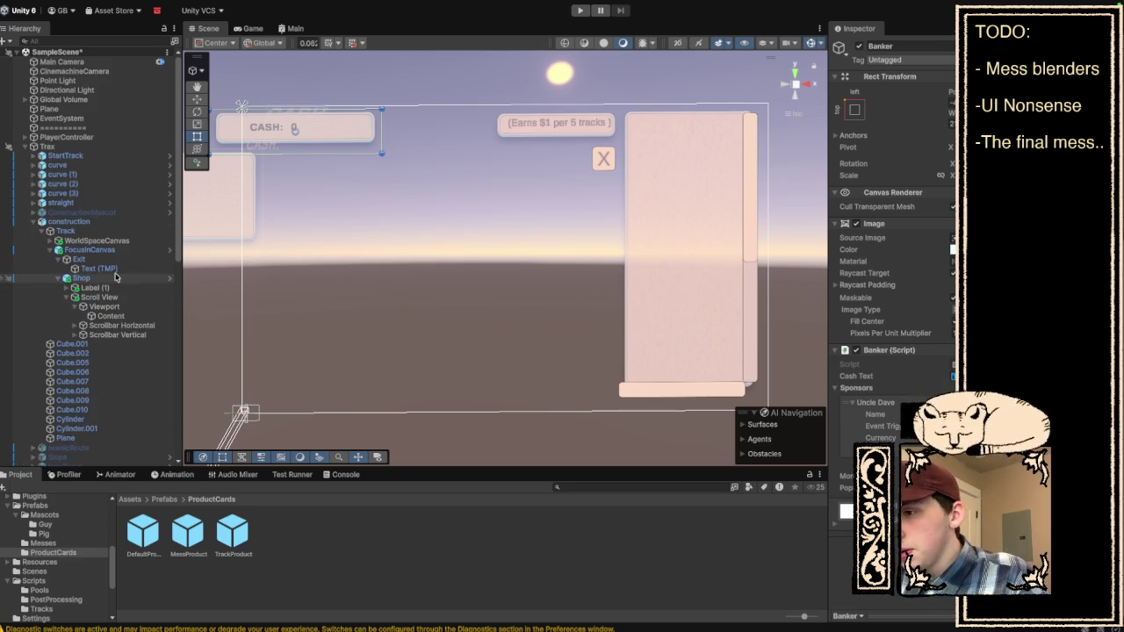
click(122, 317)
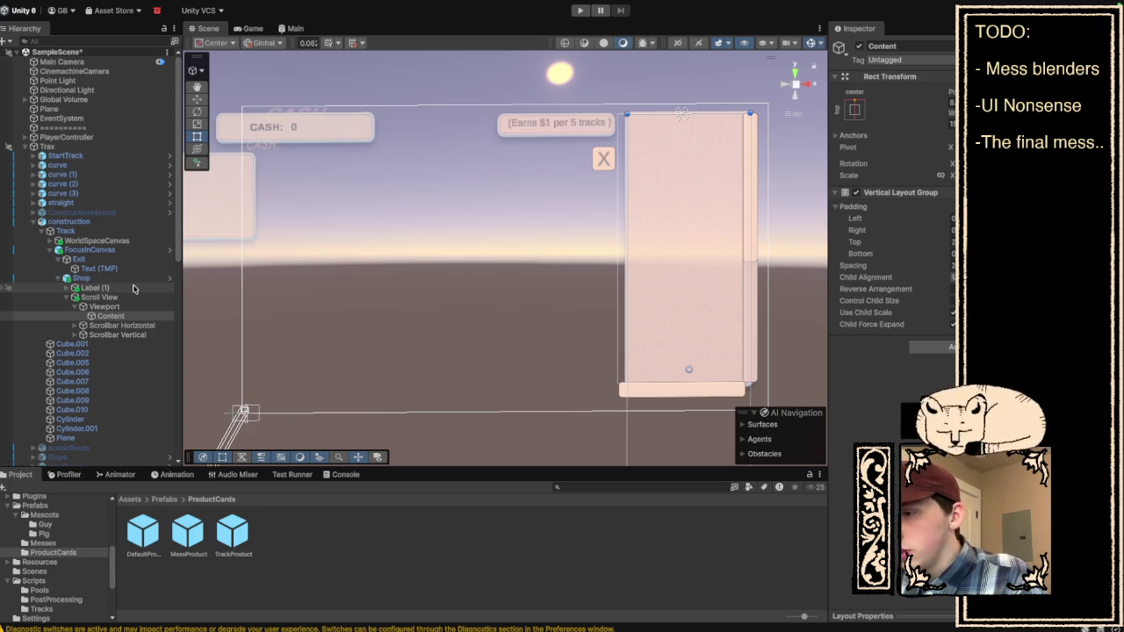
Step through Shop, Viewport and Scroll View, then select the earnings label Label (1).
click(133, 281)
scroll(891, 342, down, 2)
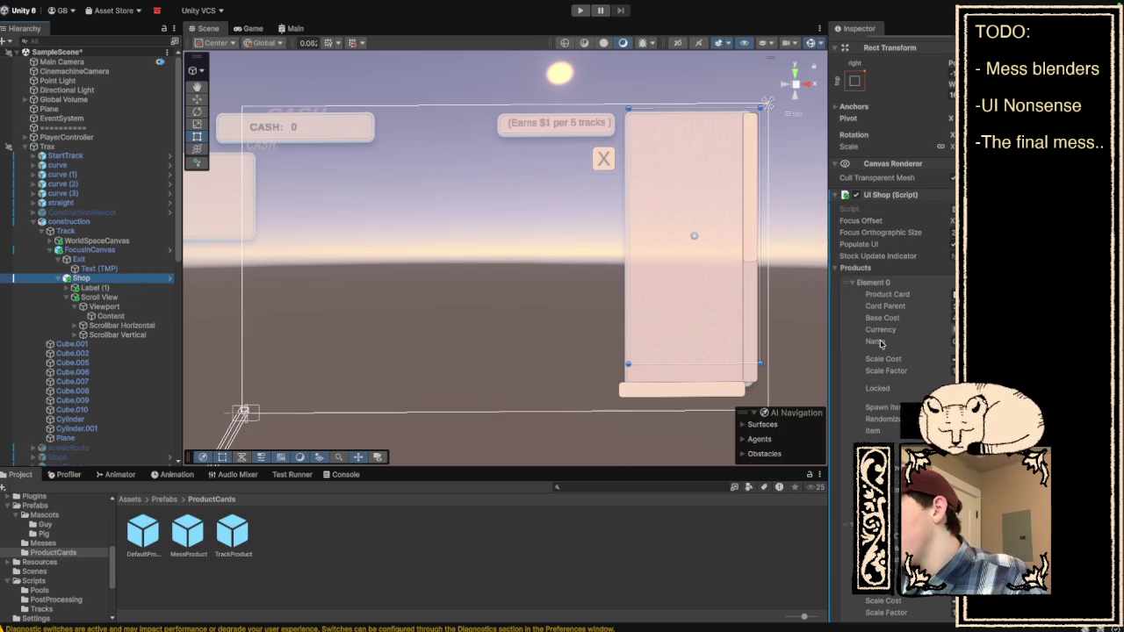
scroll(869, 333, down, 10)
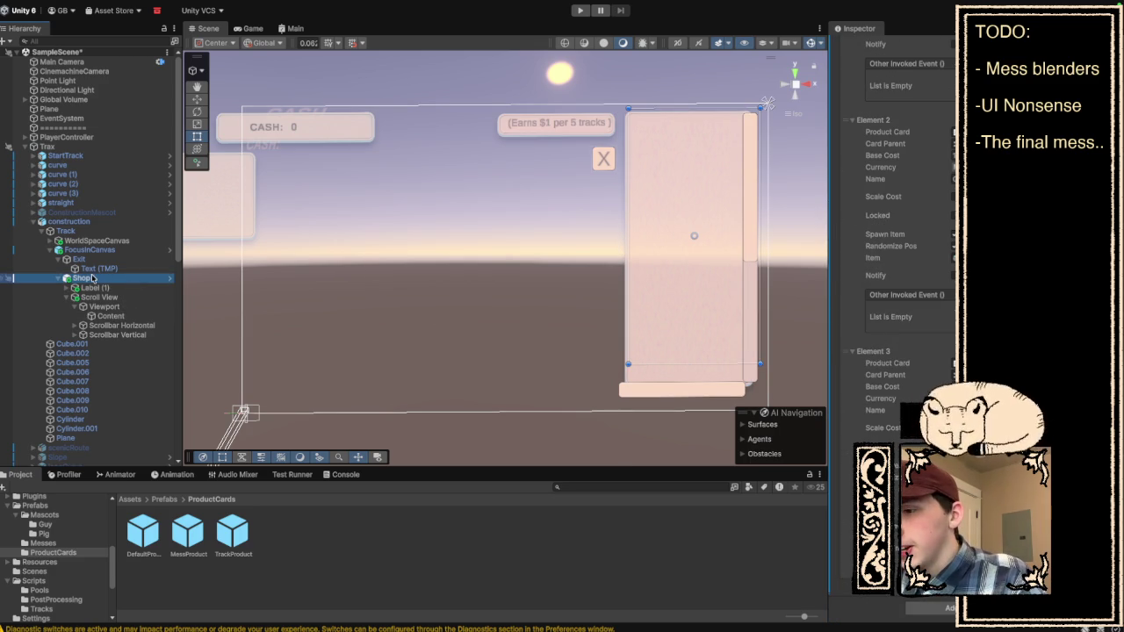
click(105, 306)
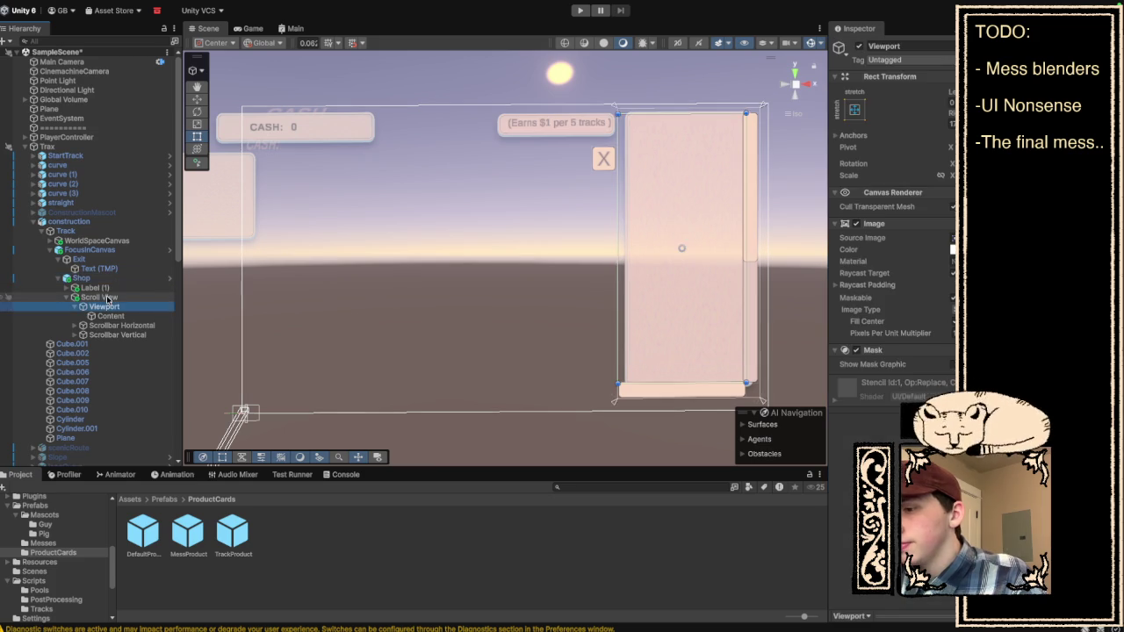
click(105, 297)
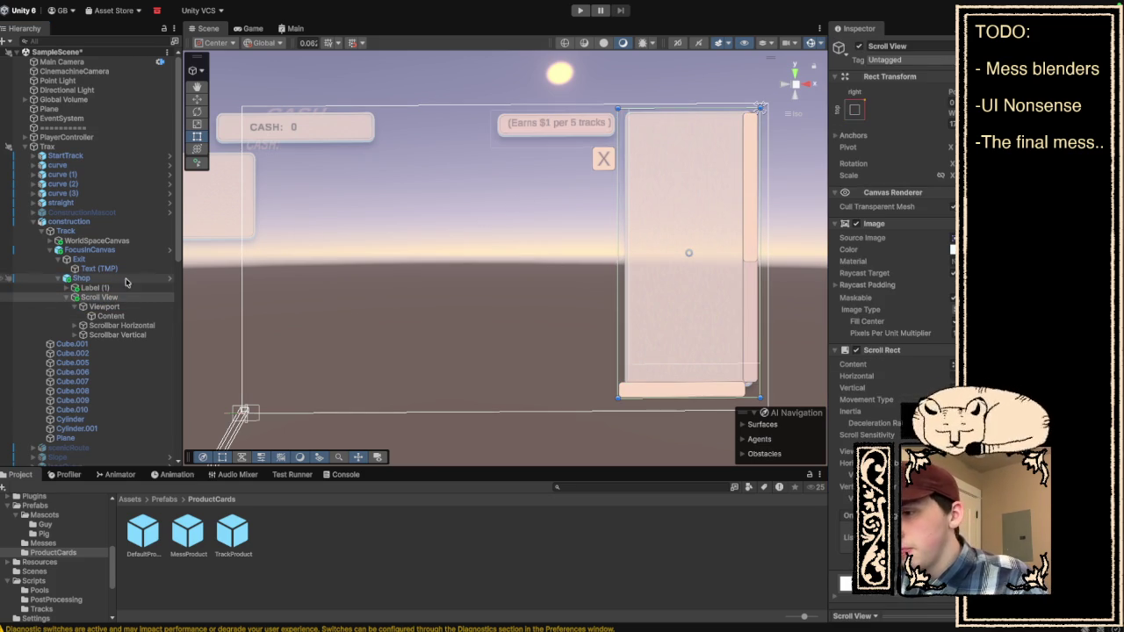
click(556, 123)
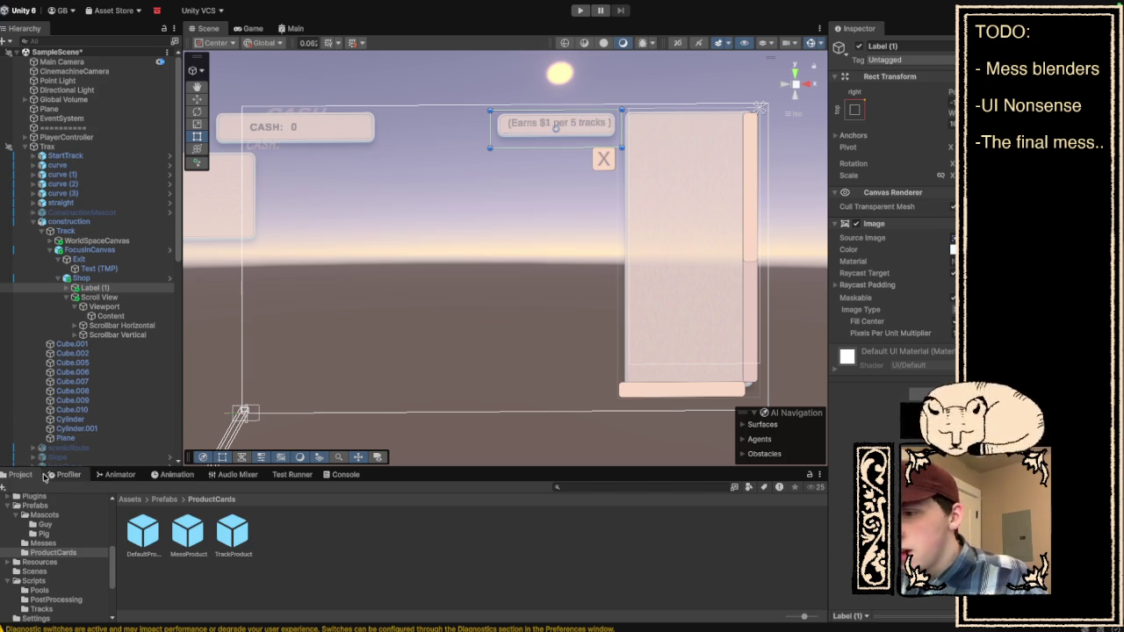
Reposition Label (1)'s "(Earns $1 per 5 tracks)" Text (TMP) slightly in the Scene view and deselect it.
click(68, 297)
click(65, 288)
click(111, 298)
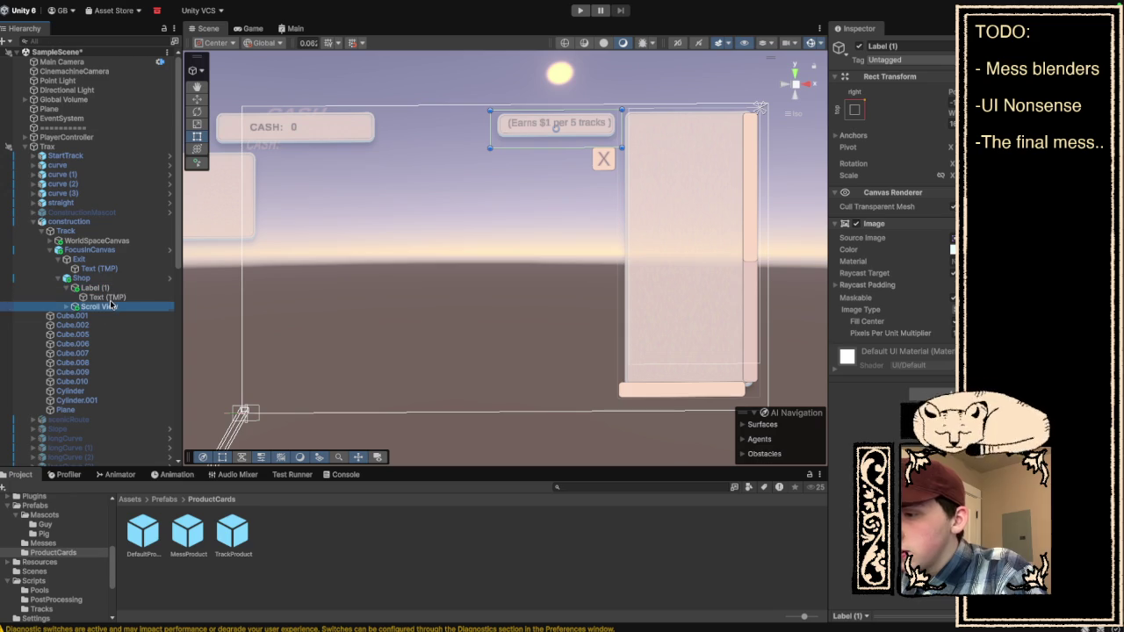
drag(560, 130, 553, 134)
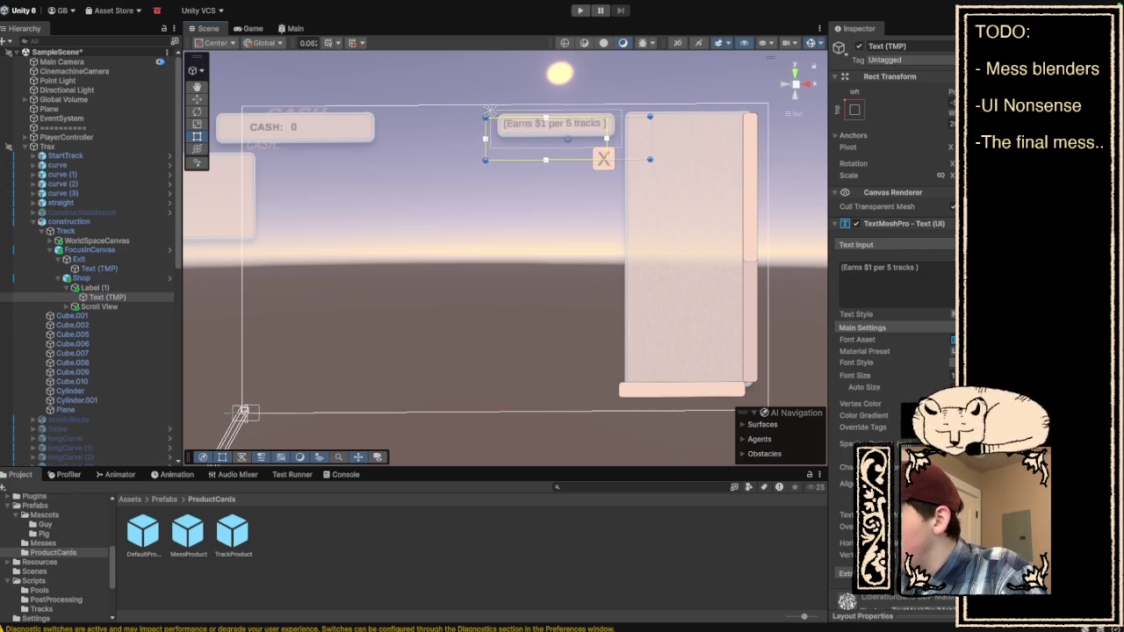
drag(539, 134, 553, 125)
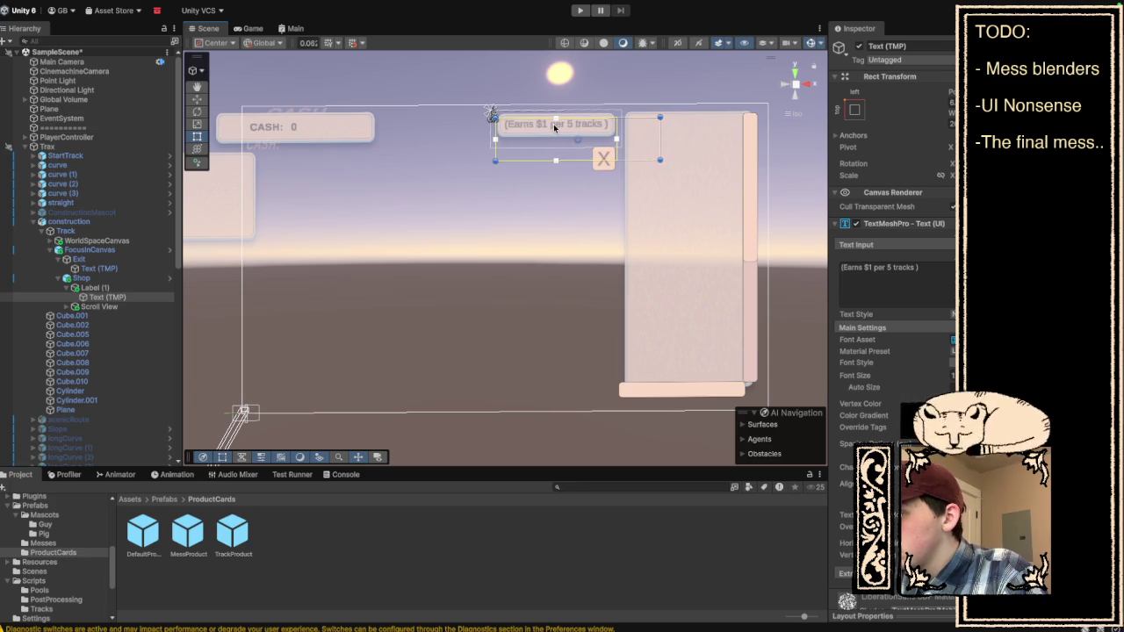
click(698, 66)
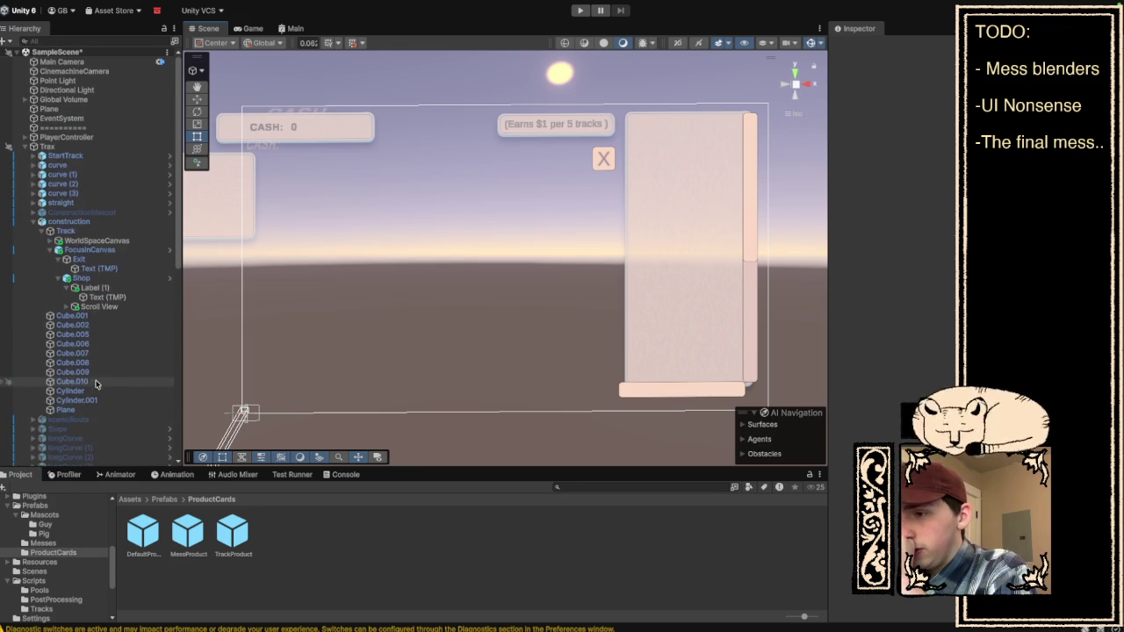
Make the shop list's Scrollbar Vertical narrower by dragging its left edge in the Scene view.
click(116, 307)
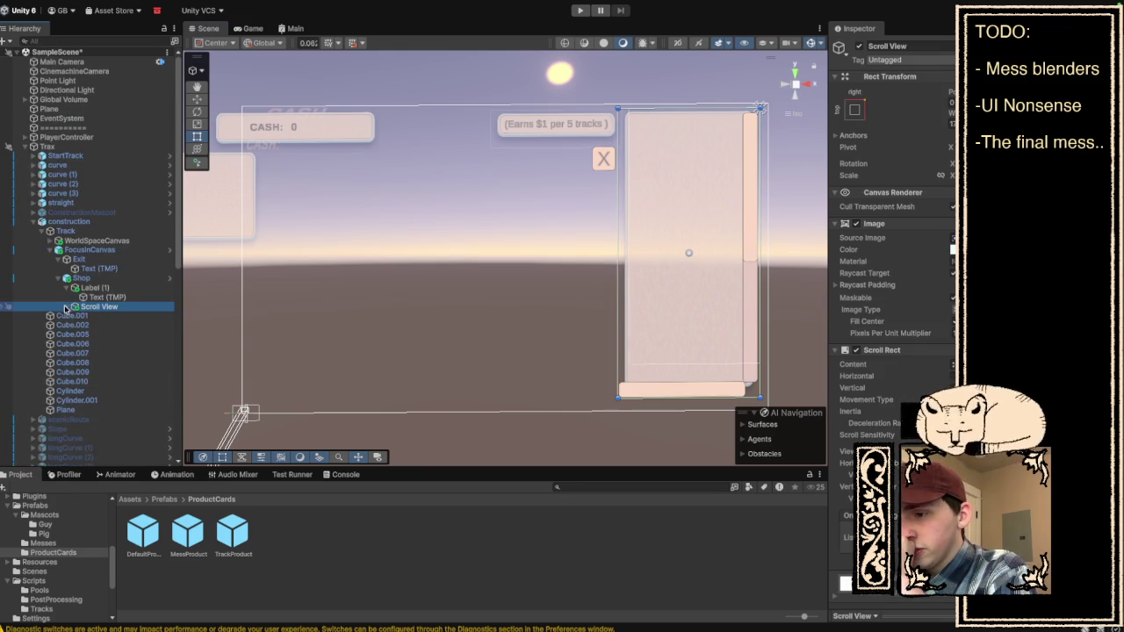
click(66, 307)
click(75, 316)
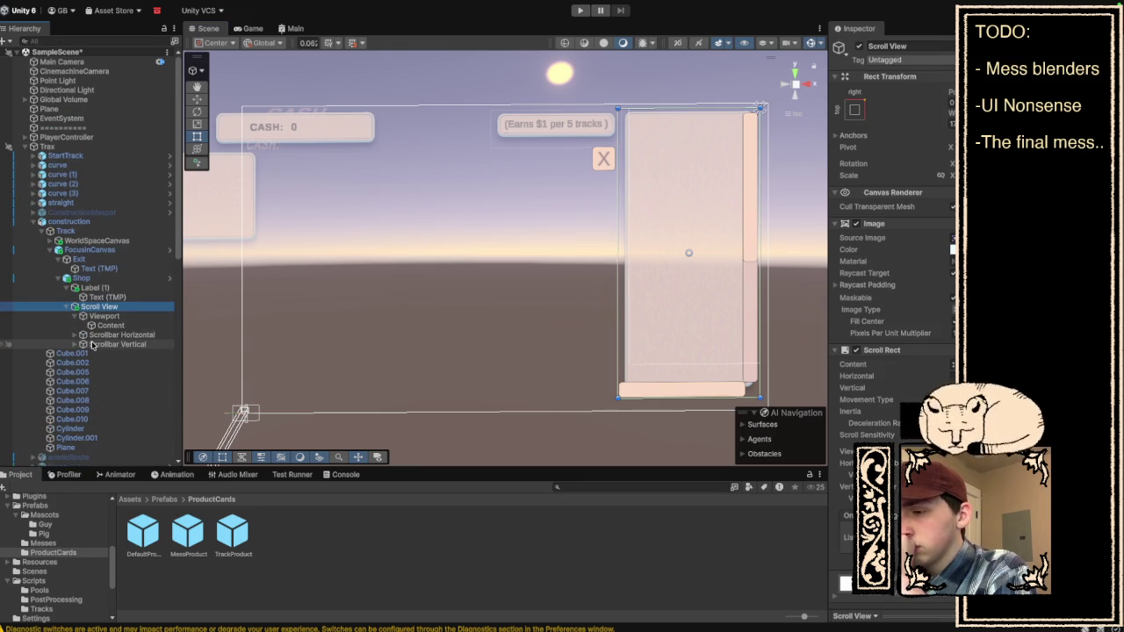
click(111, 346)
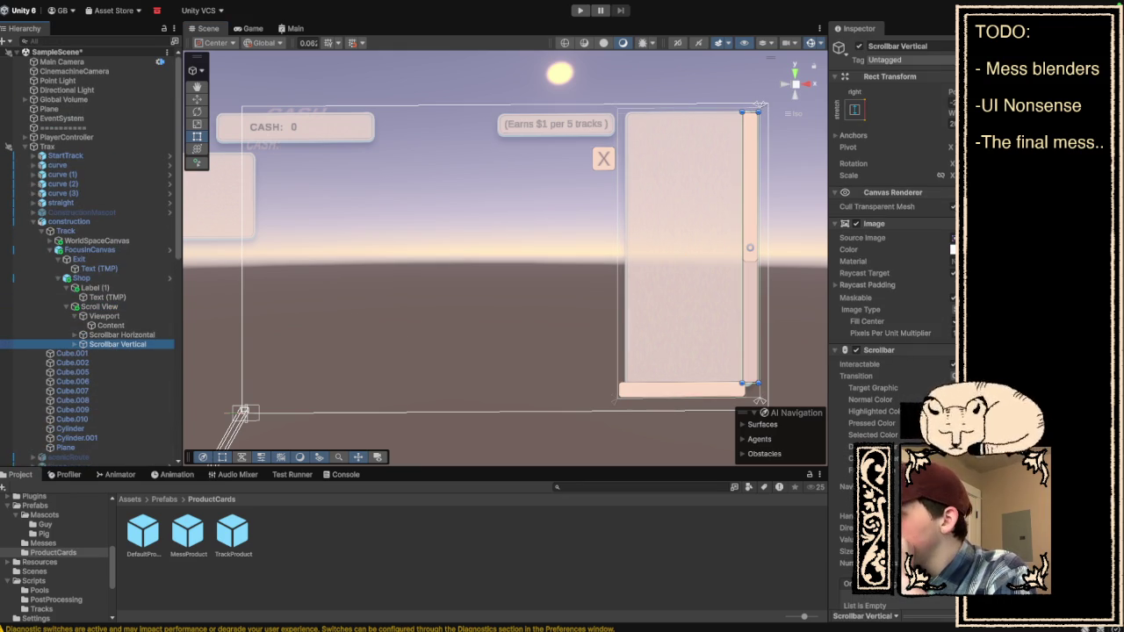
click(749, 380)
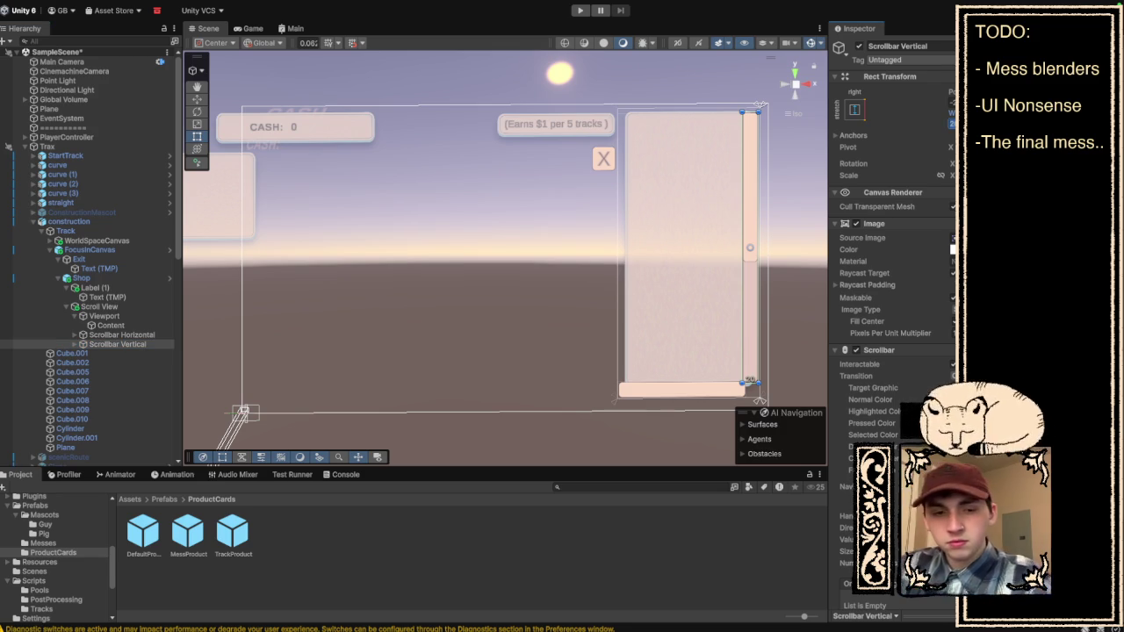
drag(749, 380, 755, 380)
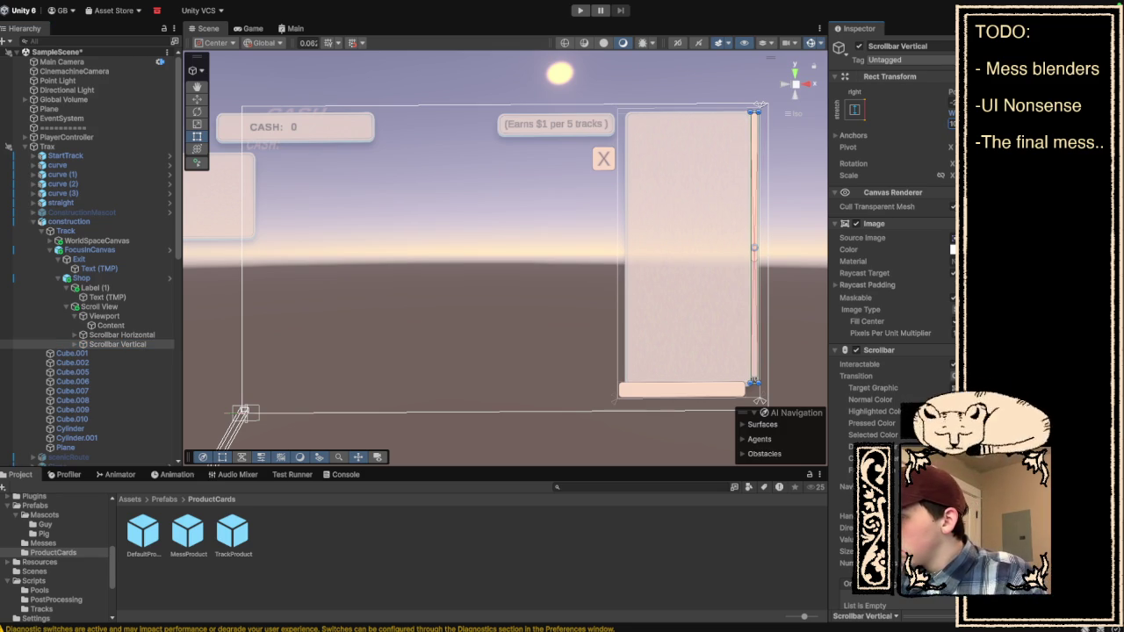
drag(752, 151, 742, 151)
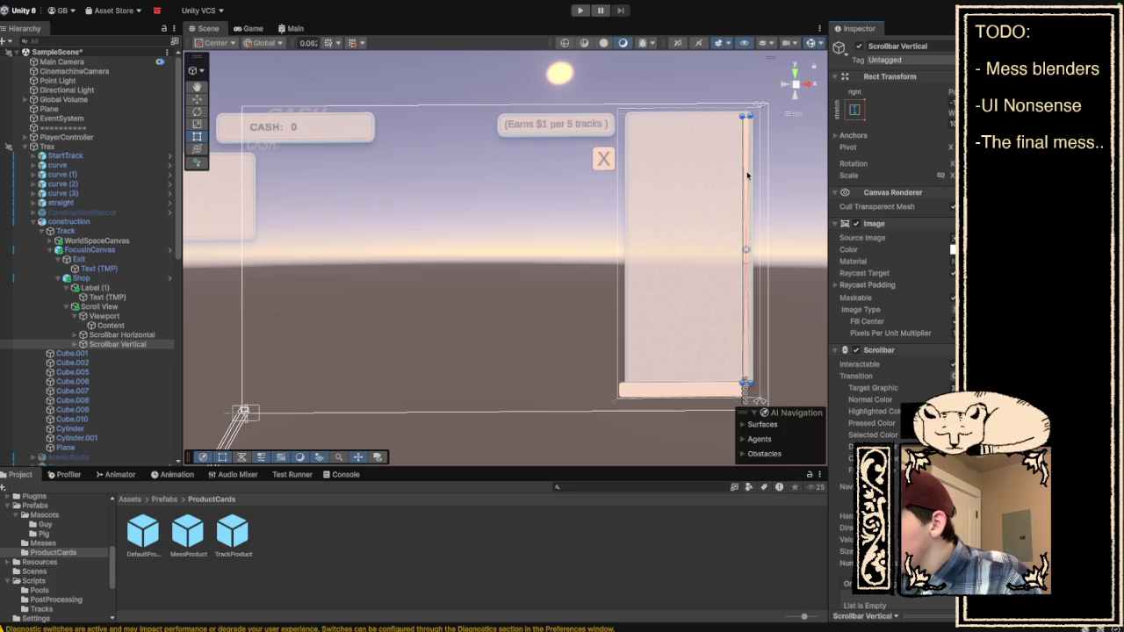
click(773, 168)
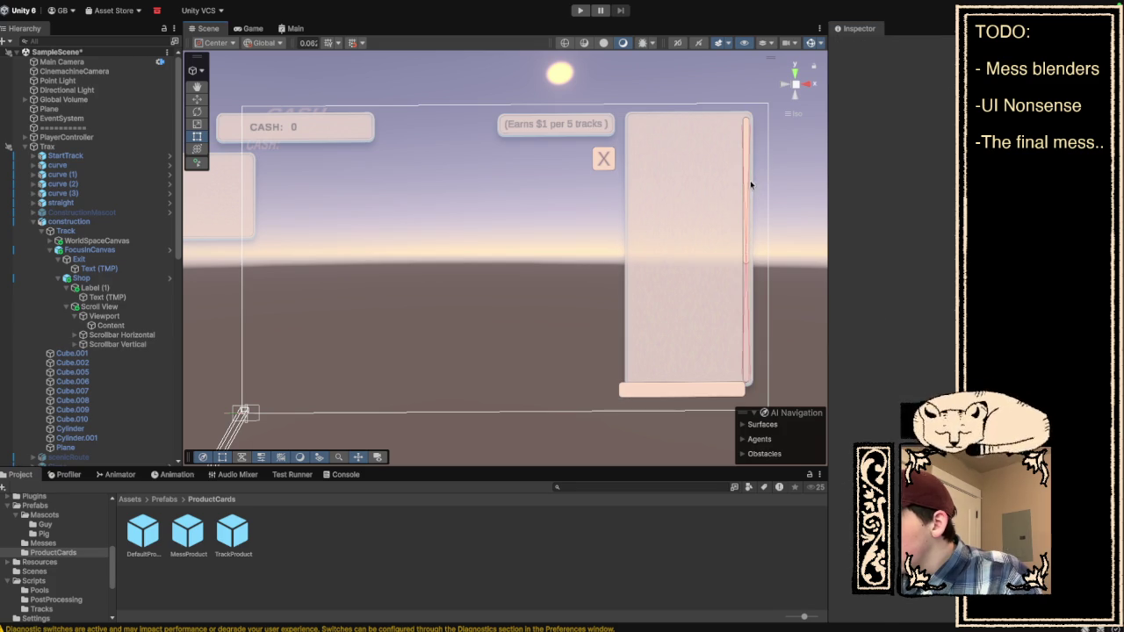
click(746, 181)
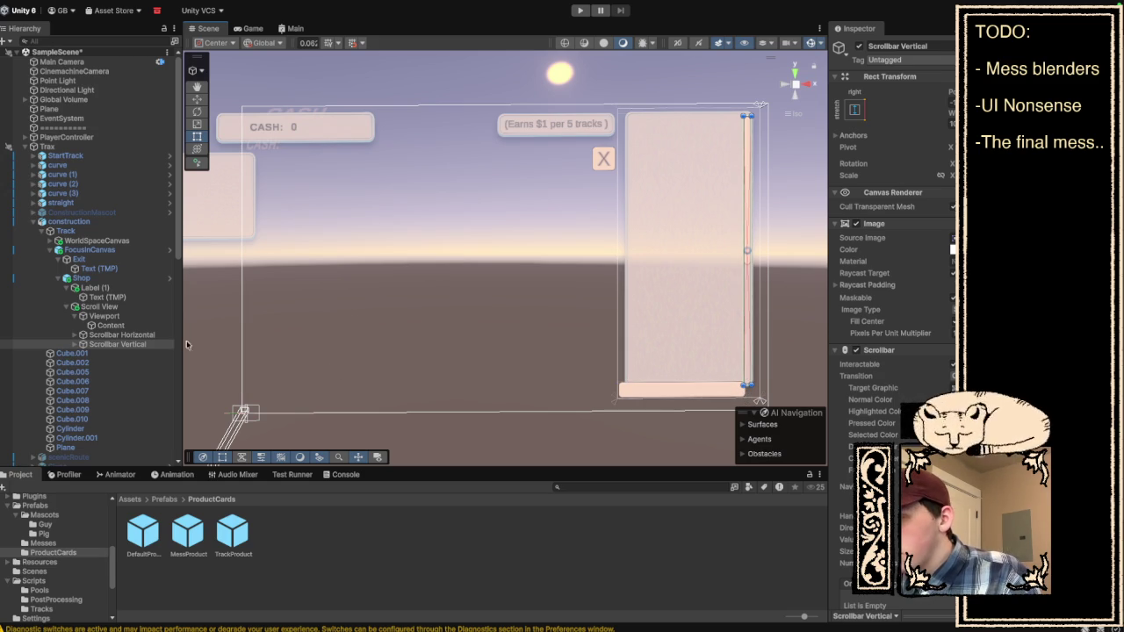
Select the shop list's Scrollbar Horizontal and enter play mode.
click(160, 334)
click(860, 50)
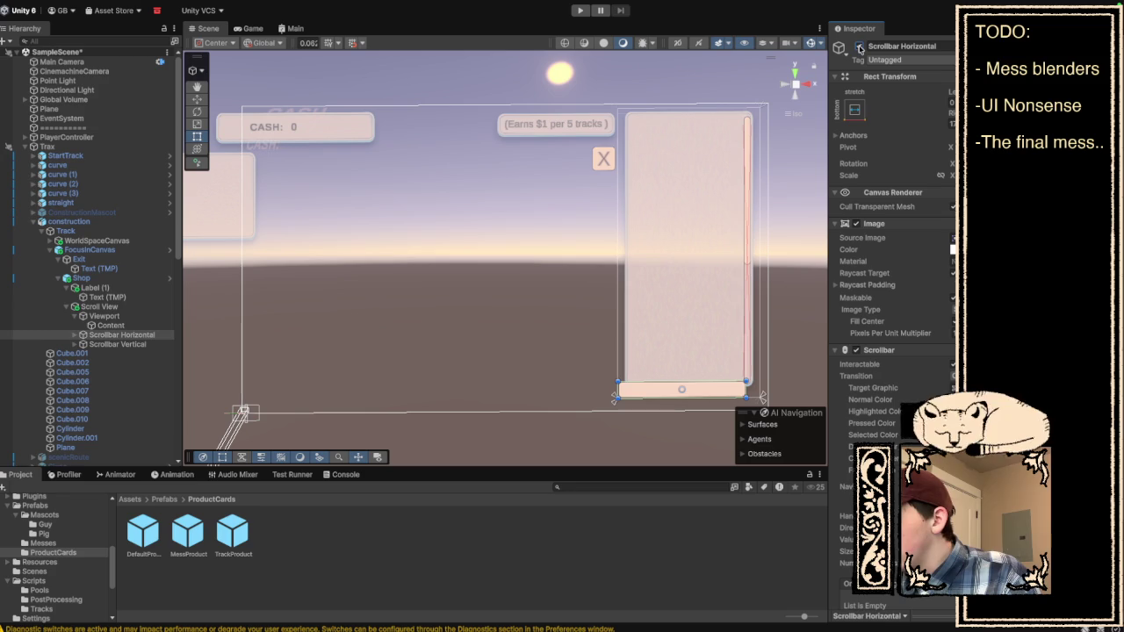
click(580, 11)
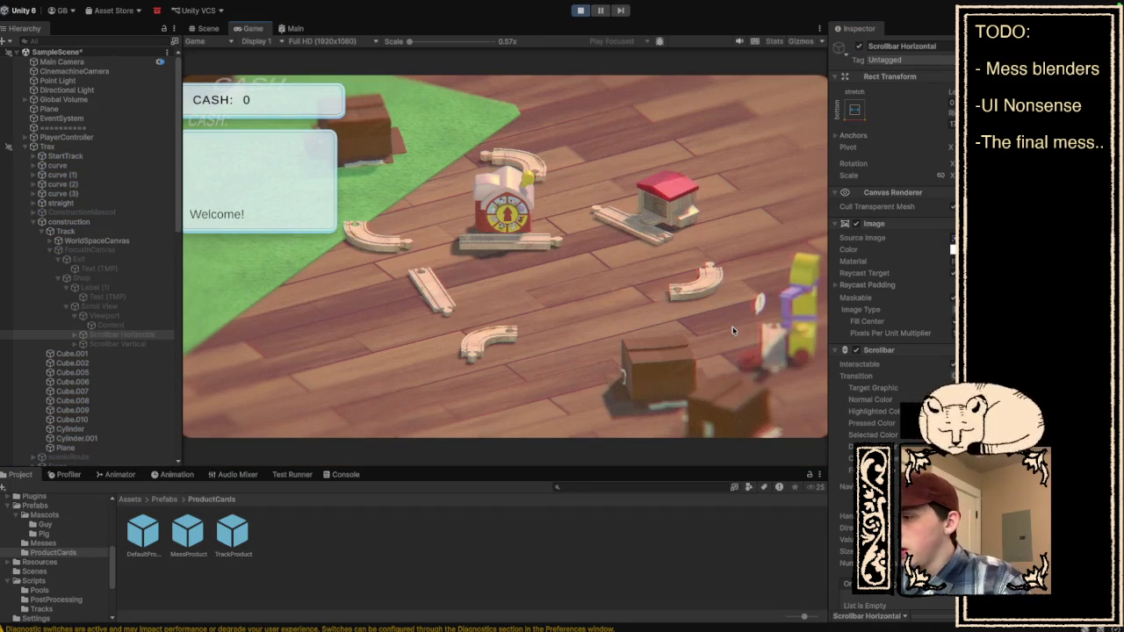
Open the mascot's shop in the running game, scroll through its cards, and close it.
drag(733, 330, 677, 315)
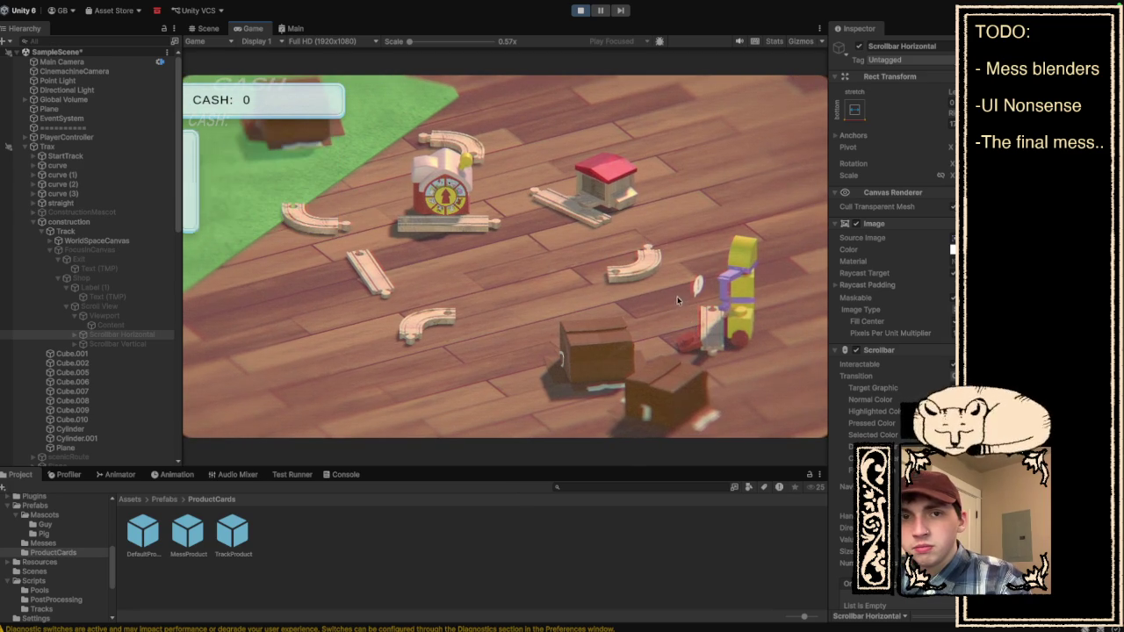
click(702, 317)
scroll(714, 296, down, 2)
scroll(714, 296, down, 2)
scroll(714, 296, up, 2)
scroll(713, 297, up, 2)
scroll(714, 297, down, 4)
scroll(713, 297, up, 3)
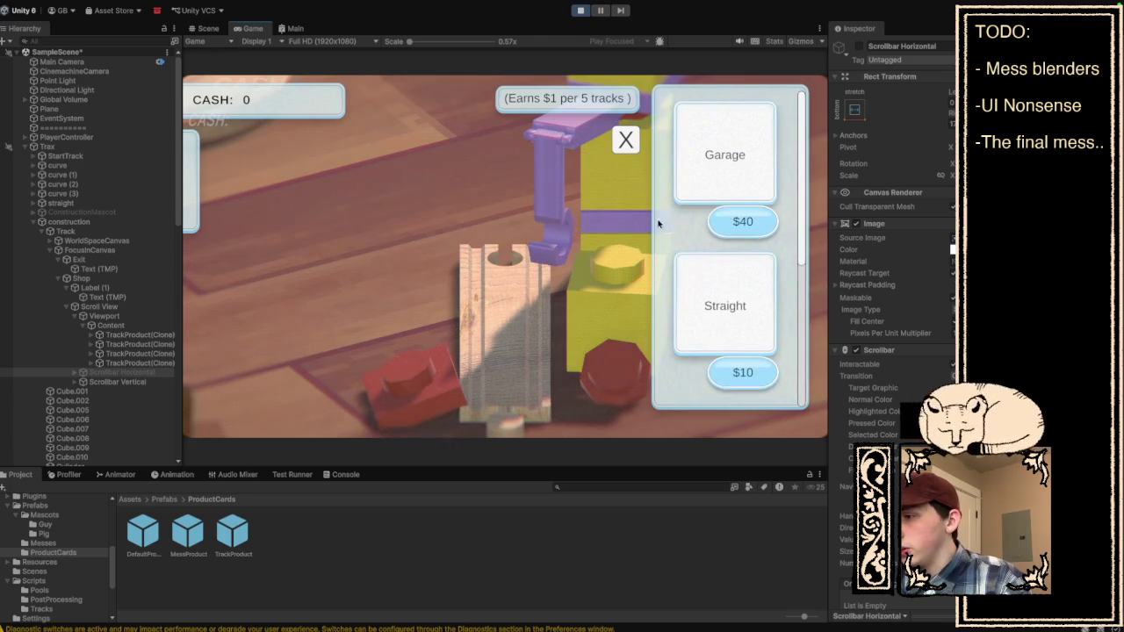
click(627, 140)
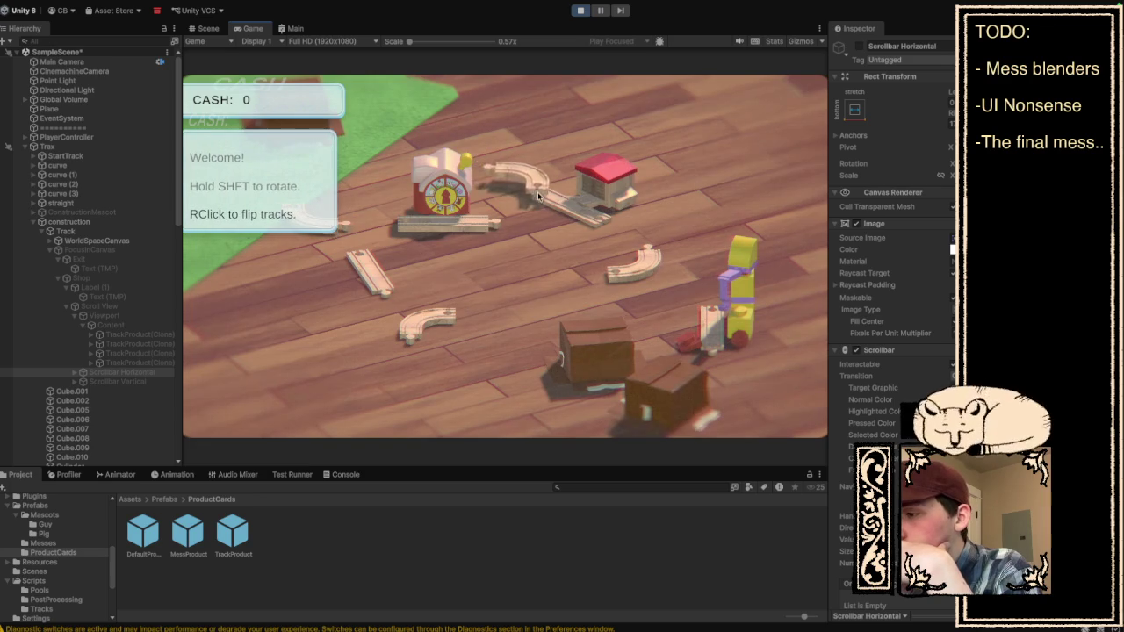
Join the clock-station piece, curves and straight piece into a closed track loop.
drag(473, 152, 301, 339)
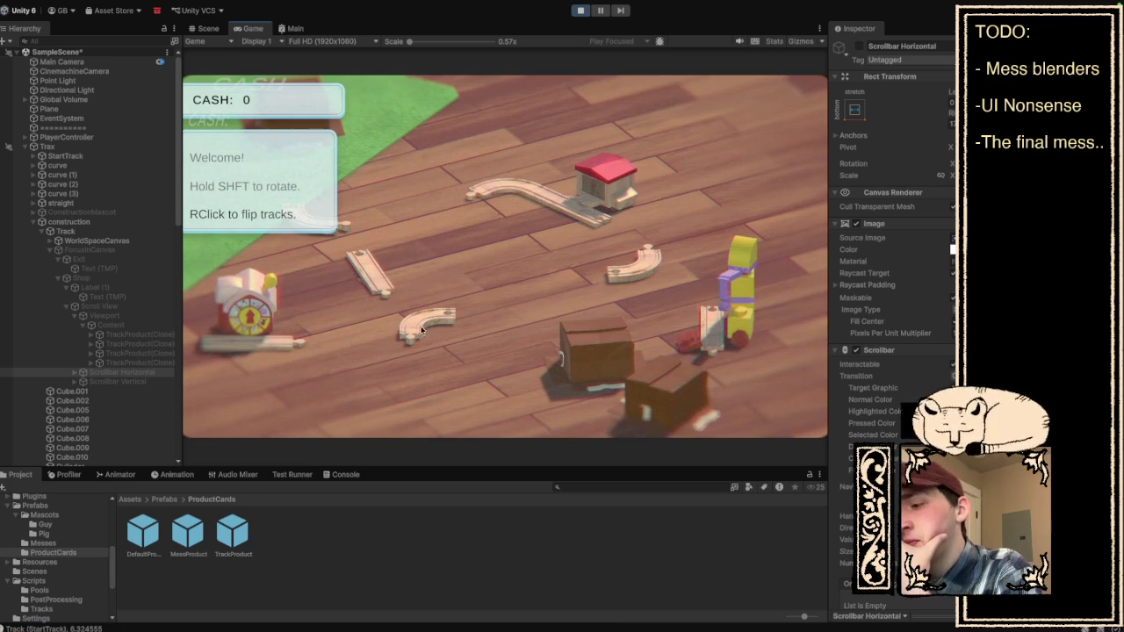
drag(429, 310, 458, 197)
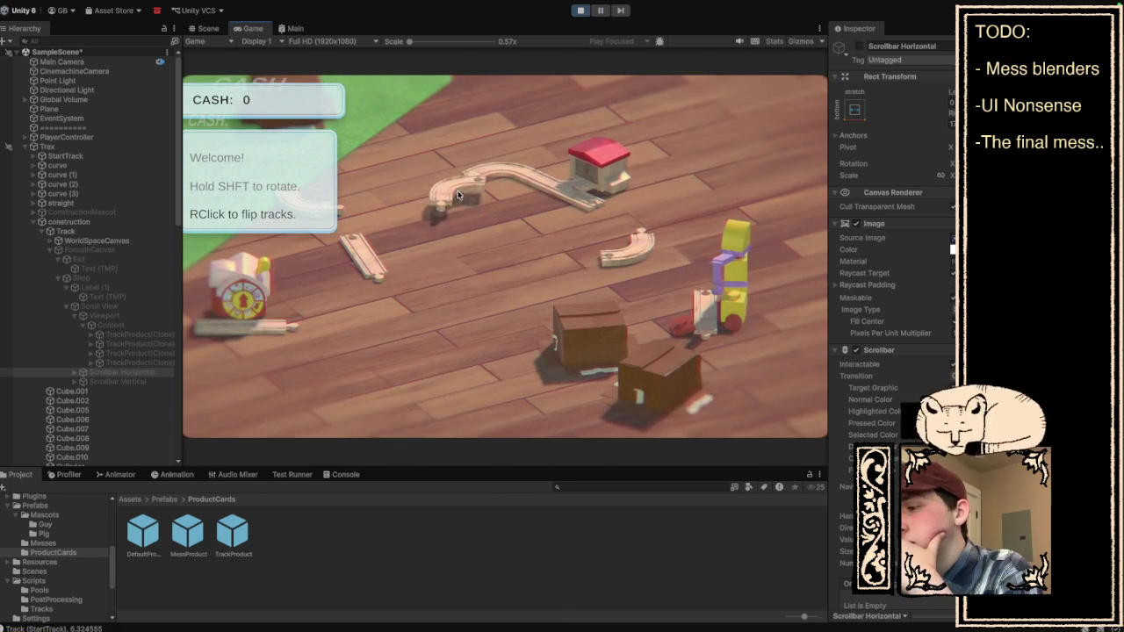
mouse_move(377, 250)
mouse_down()
mouse_move(447, 252)
mouse_move(506, 230)
mouse_up()
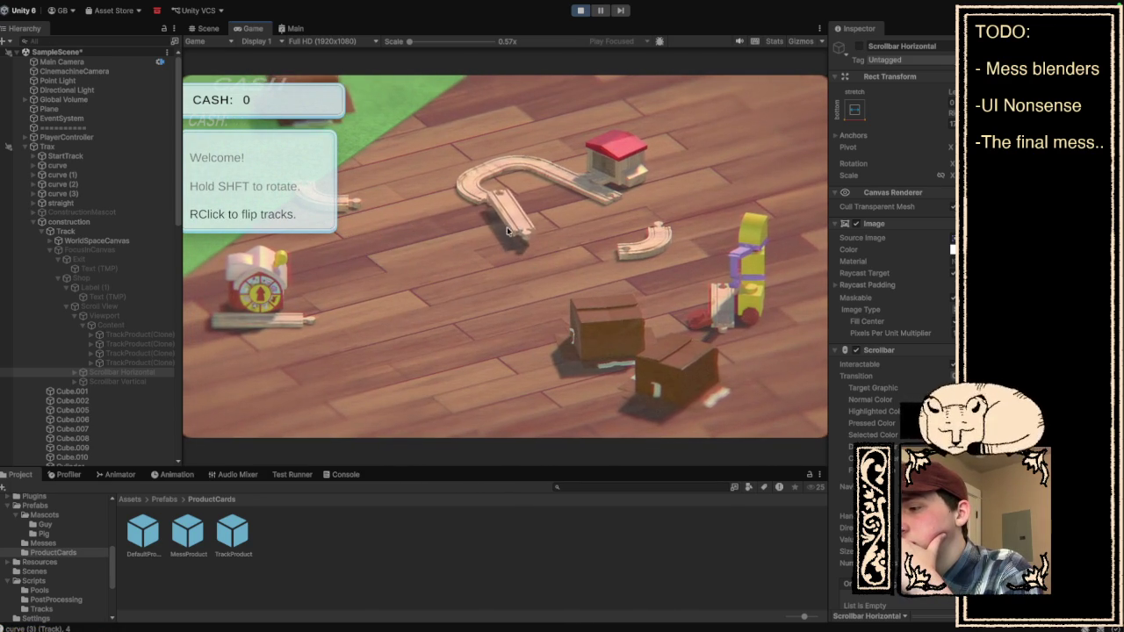
mouse_move(588, 249)
mouse_down()
mouse_move(509, 241)
mouse_move(468, 296)
mouse_move(644, 301)
mouse_move(478, 279)
mouse_move(746, 309)
mouse_up()
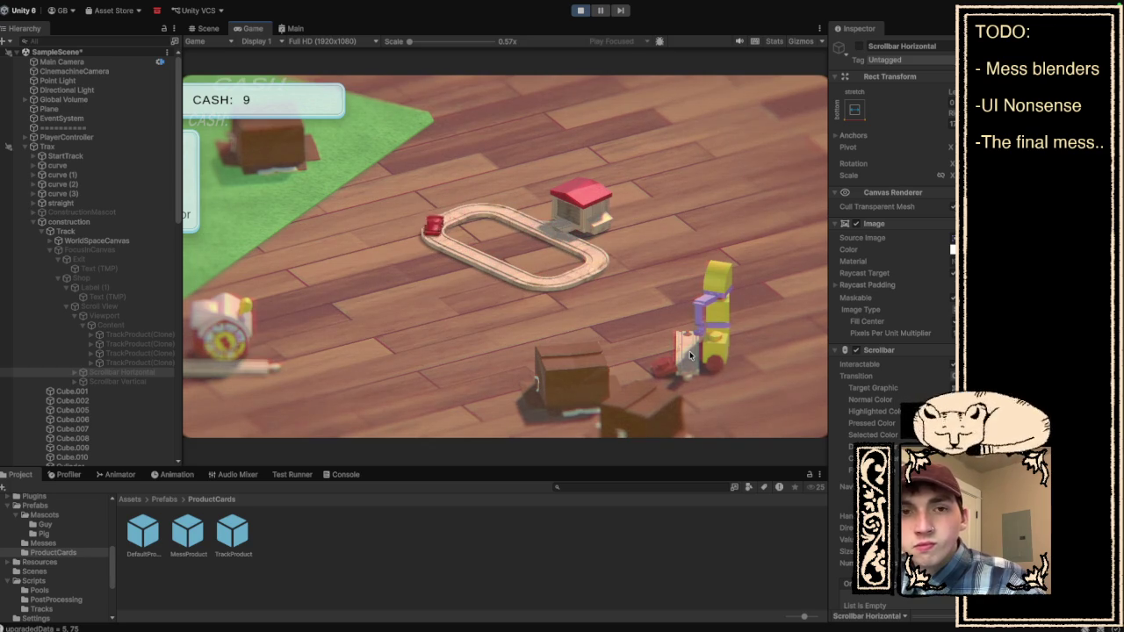
Buy a Straight track piece for $10 from the mascot's shop, then drag the mascot up-right.
click(689, 355)
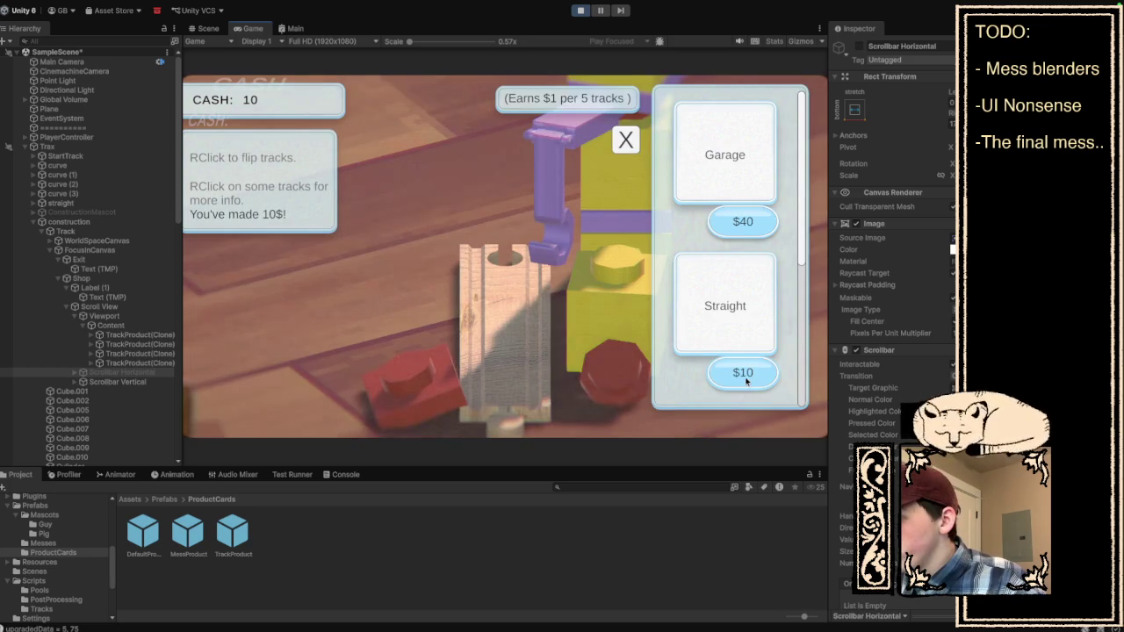
click(747, 381)
click(626, 141)
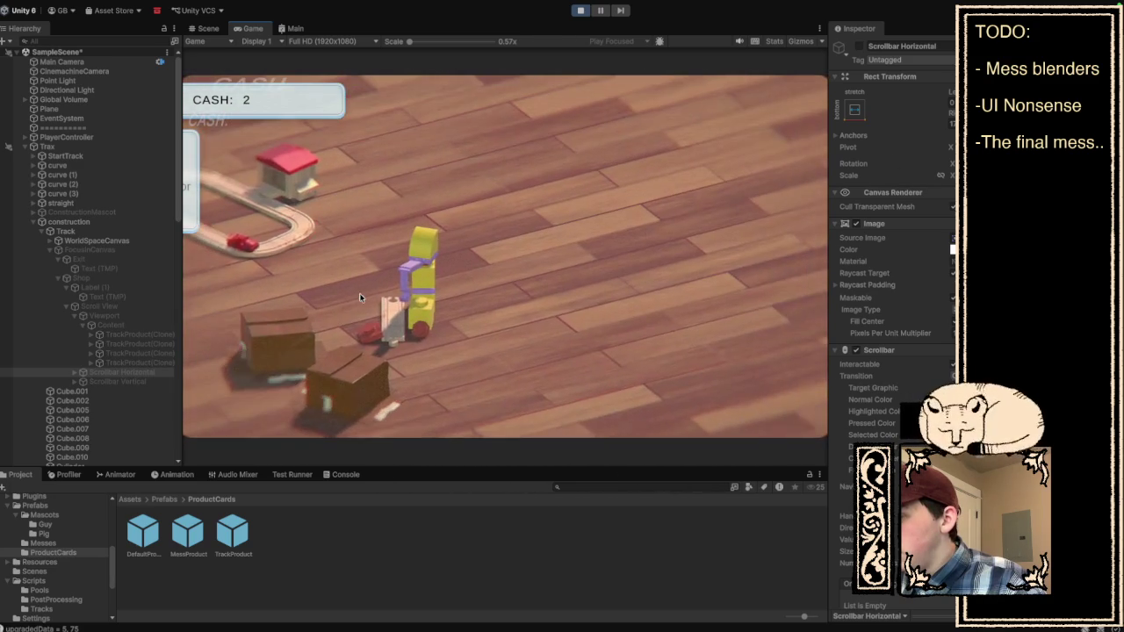
drag(392, 312, 518, 239)
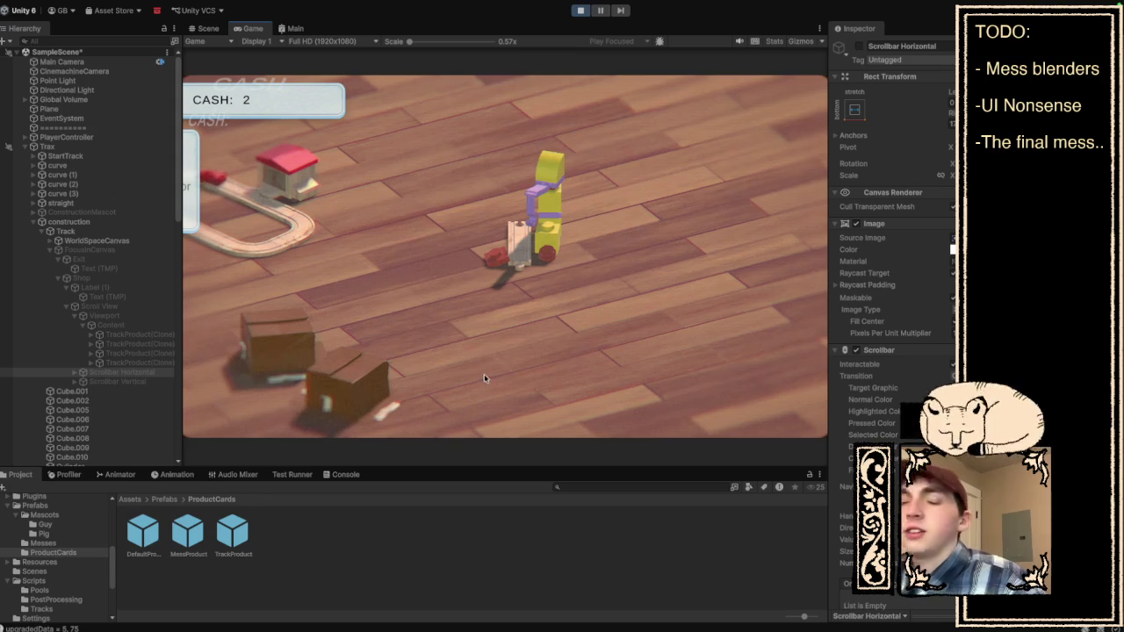
scroll(75, 276, down, 15)
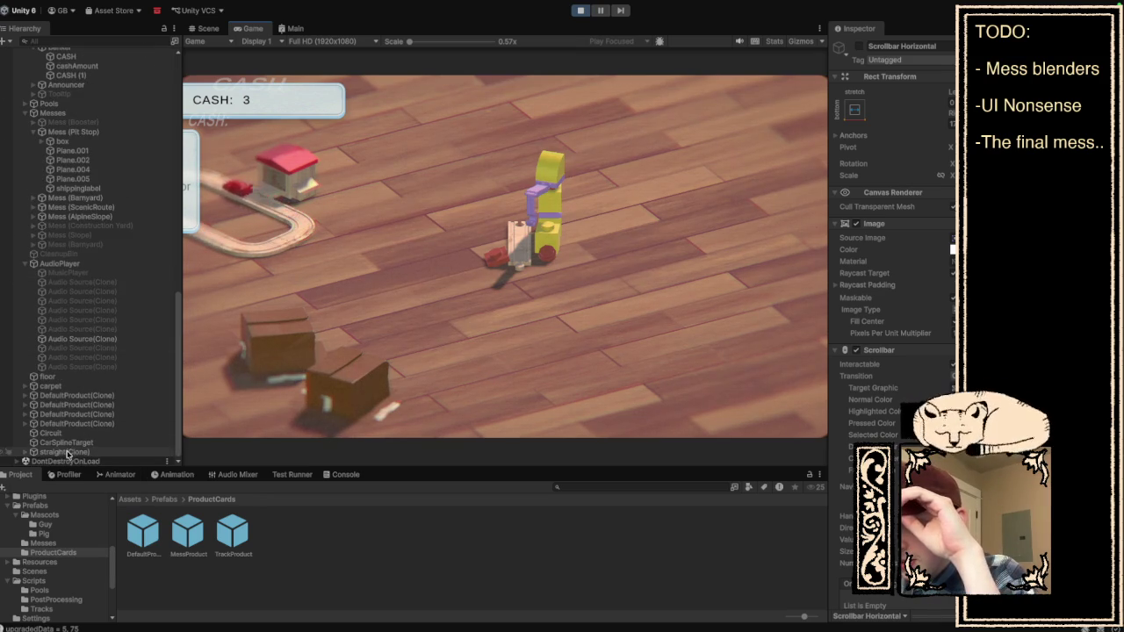
Inspect the bought straight(Clone) in the Scene view, return to the Game view, and stop play.
click(74, 452)
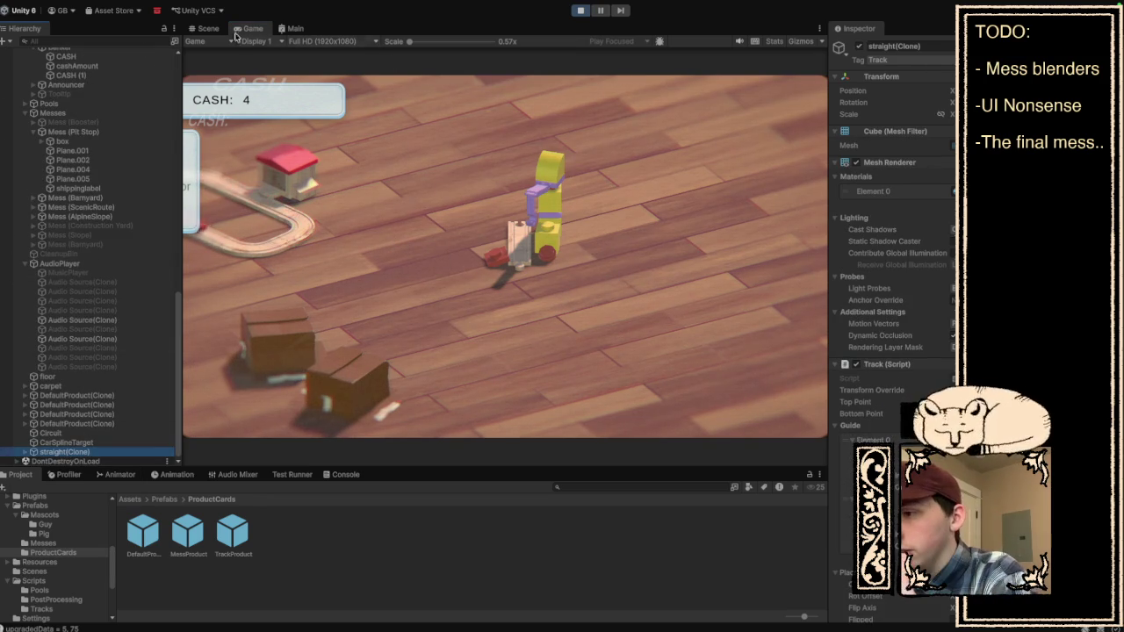
click(202, 29)
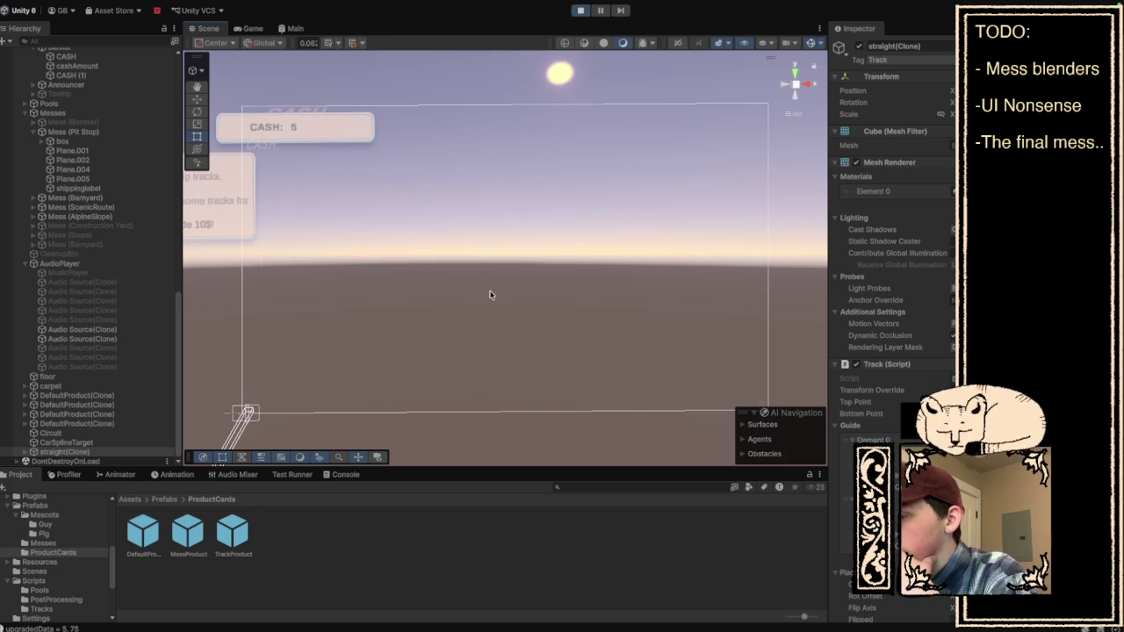
scroll(490, 296, down, 3)
scroll(490, 295, up, 3)
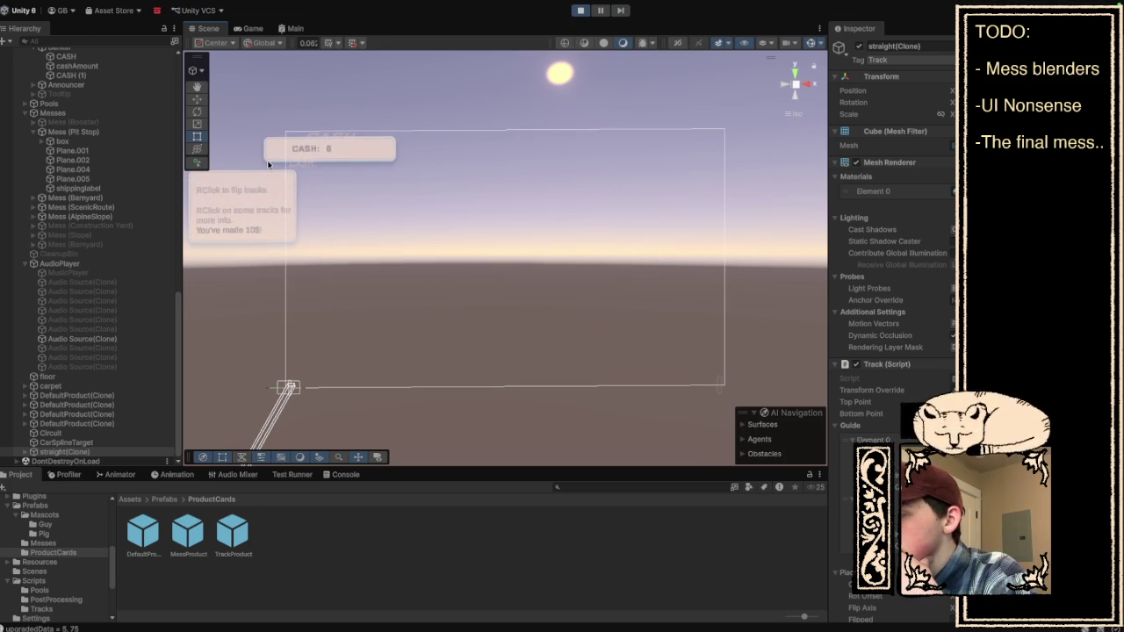
click(250, 28)
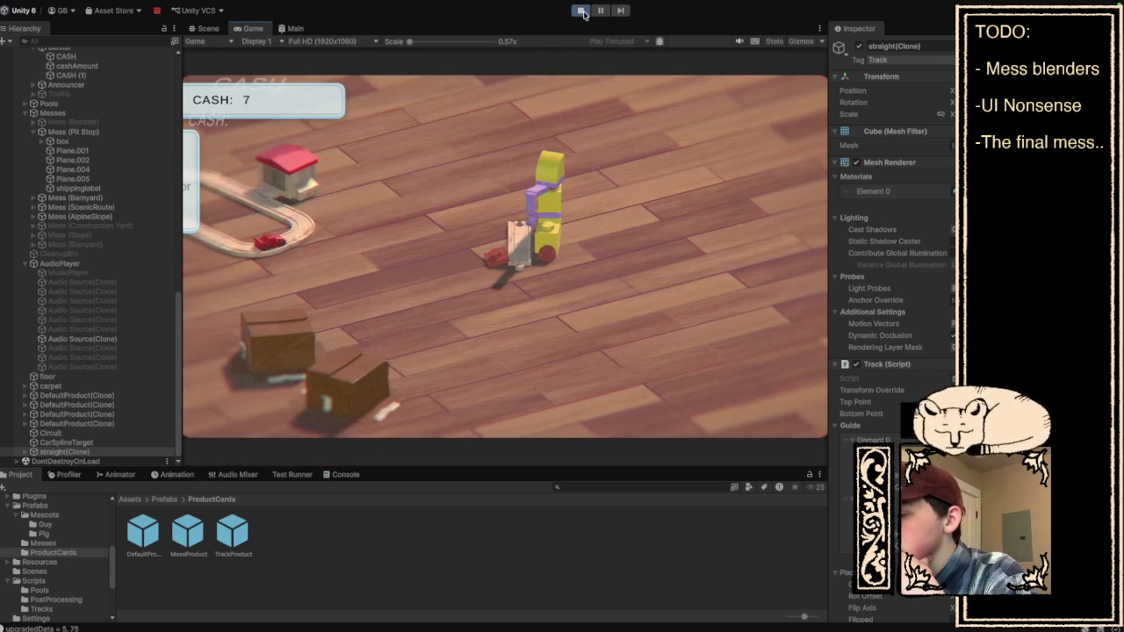
click(582, 12)
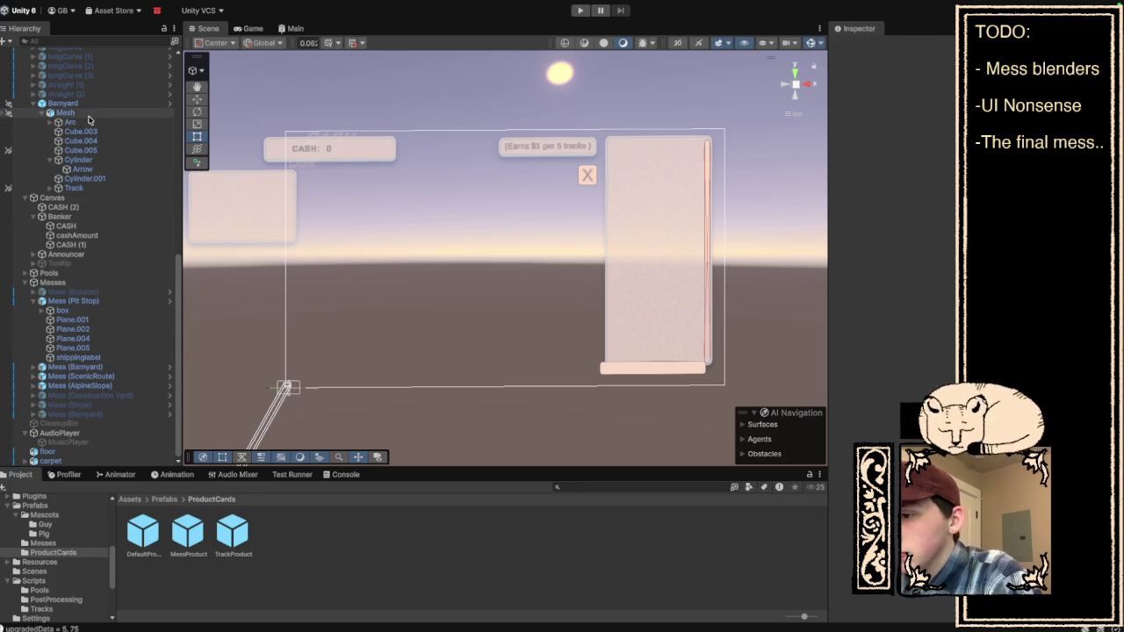
Select Shop, look through its UI Shop (Script) Products list, then start play.
scroll(88, 119, up, 5)
scroll(87, 120, up, 10)
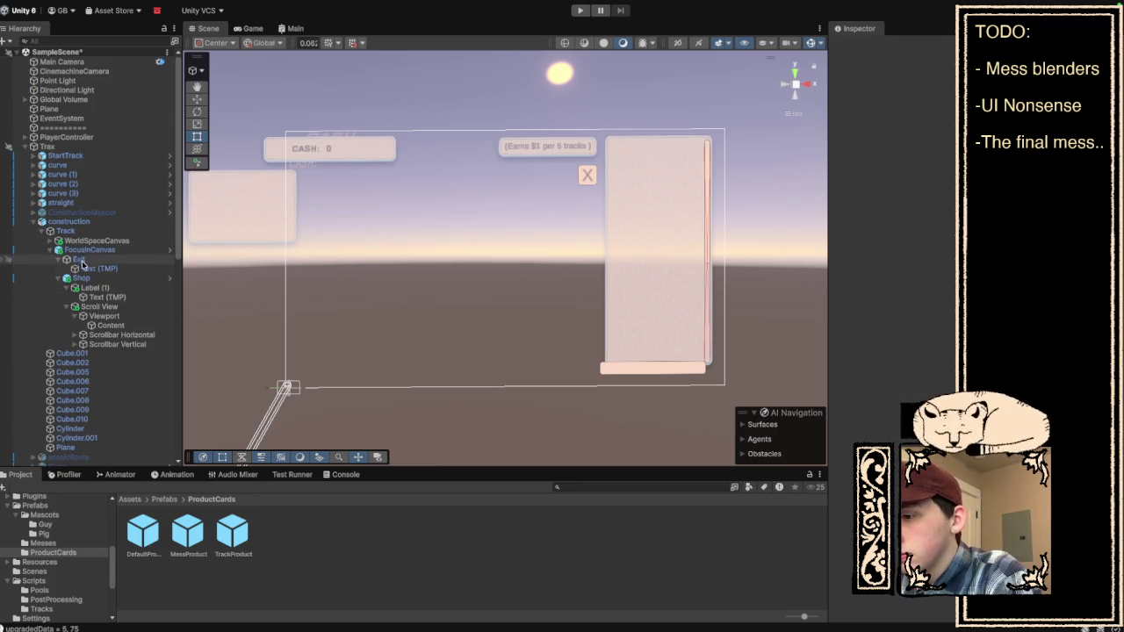
click(83, 278)
scroll(891, 264, down, 2)
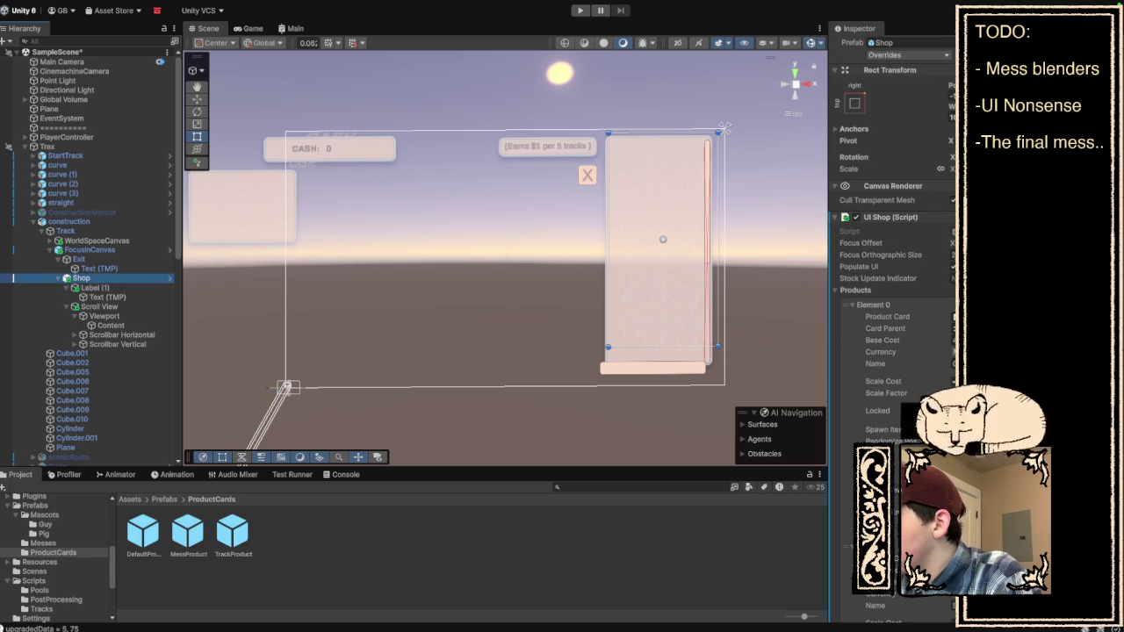
scroll(891, 263, down, 6)
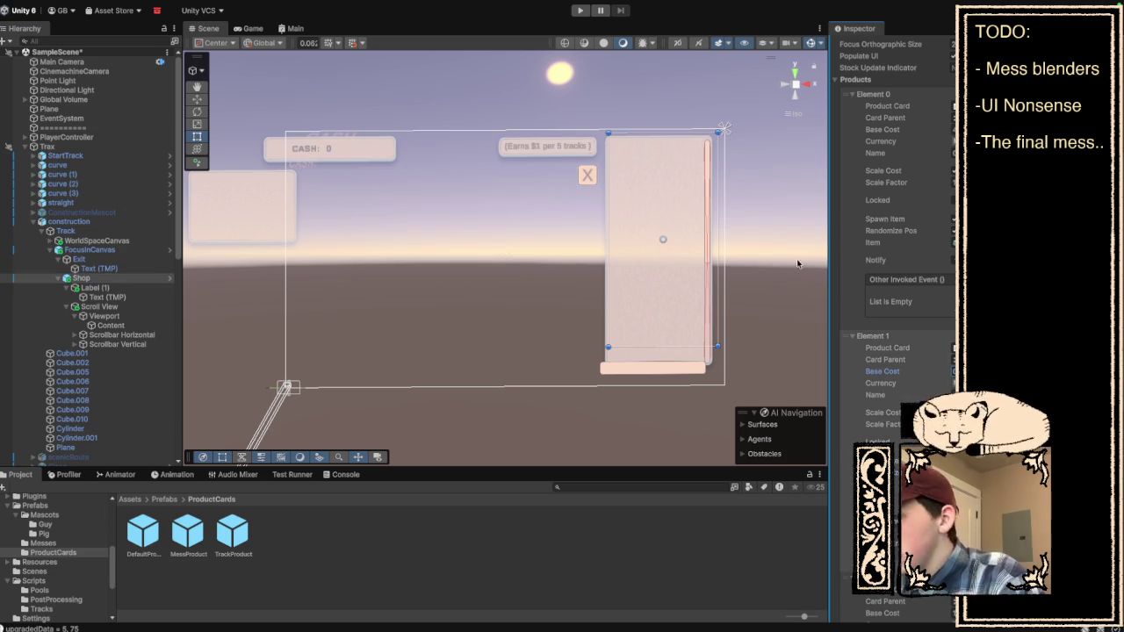
click(582, 10)
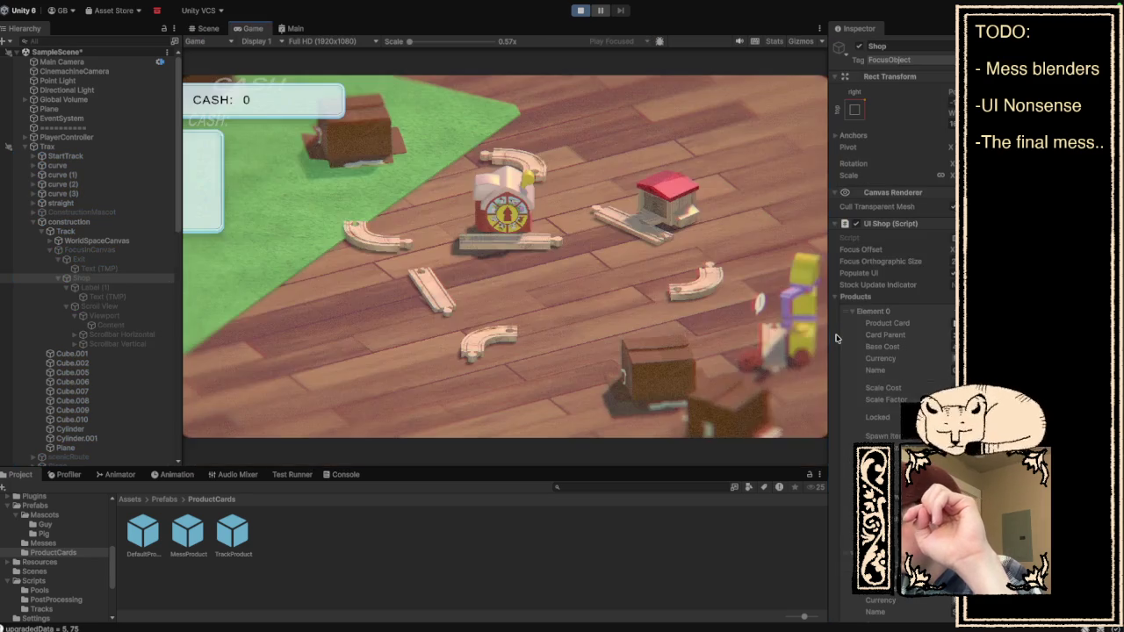
Check the shop showing Garage $40 and Straight $0, select straight(Clone), then stop play.
click(771, 349)
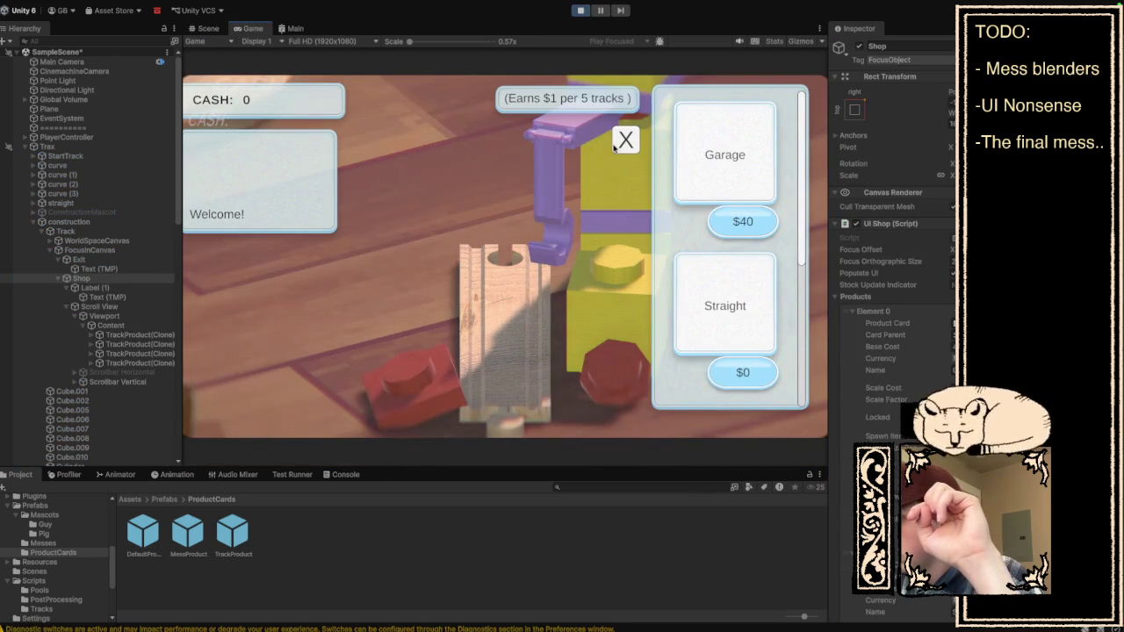
click(625, 140)
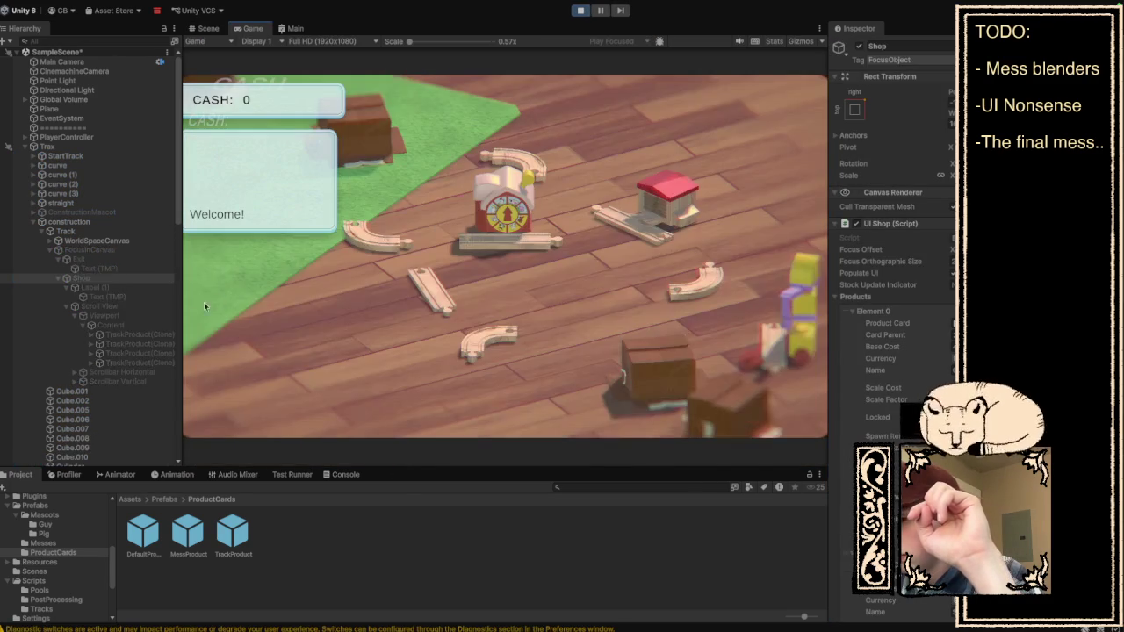
scroll(74, 387, down, 10)
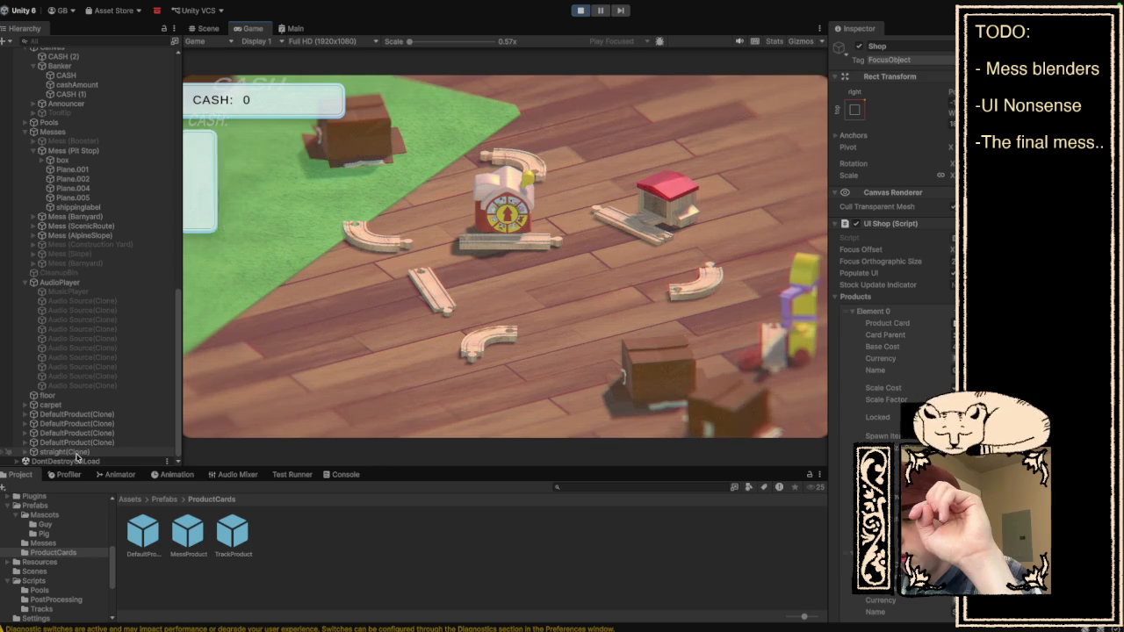
click(76, 453)
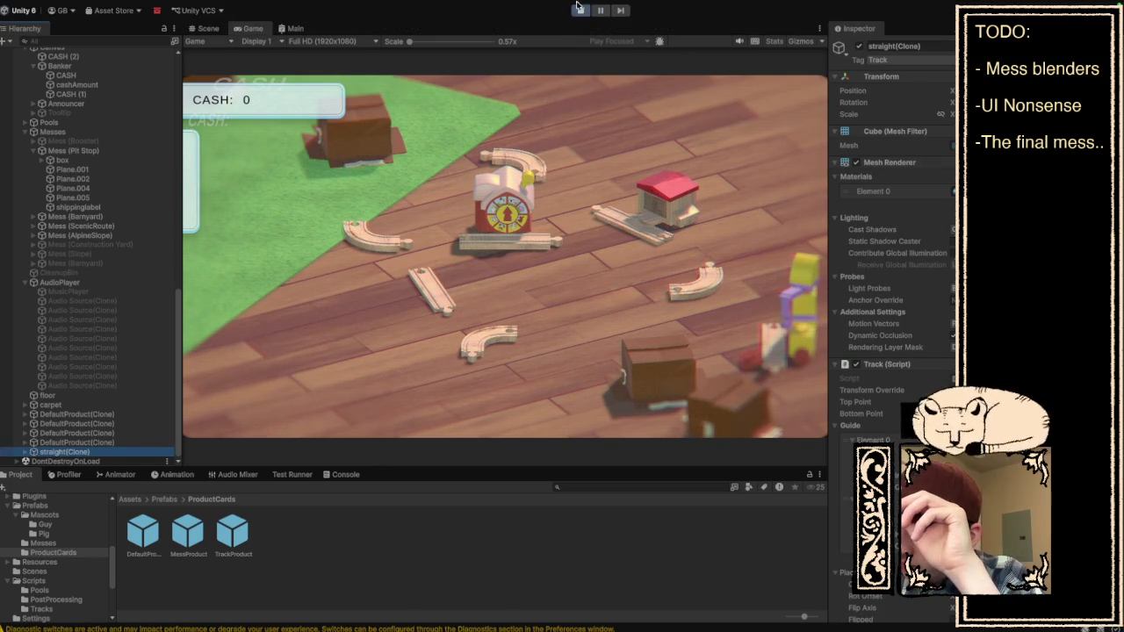
click(580, 13)
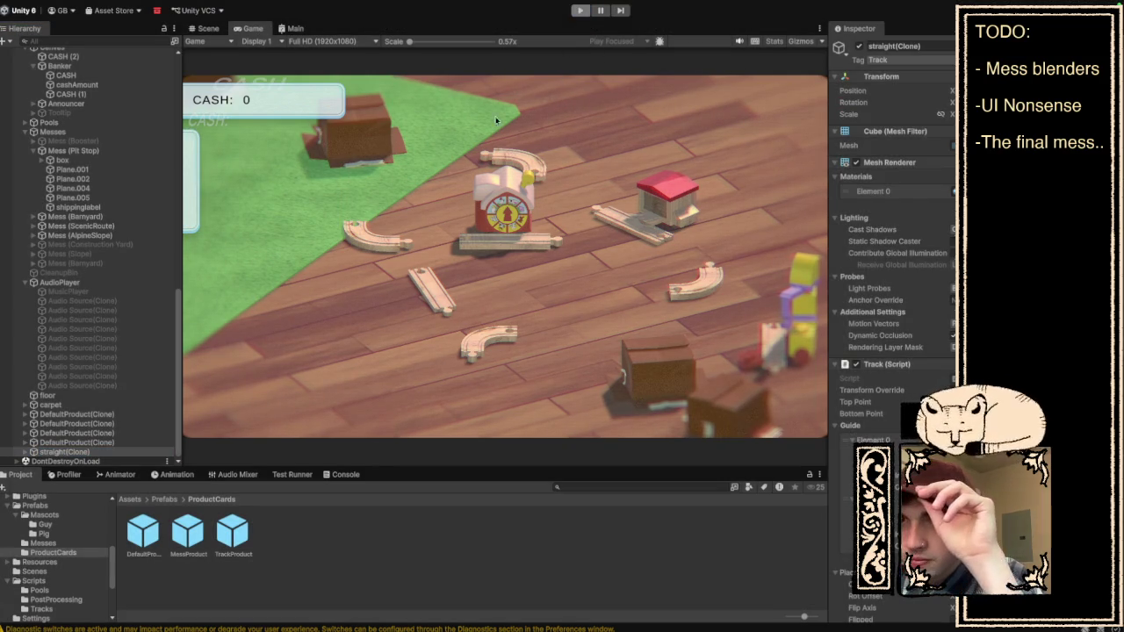
Select Track then Shop, scroll through its UI Shop (Script) settings, and switch to VS Code.
scroll(51, 255, up, 2)
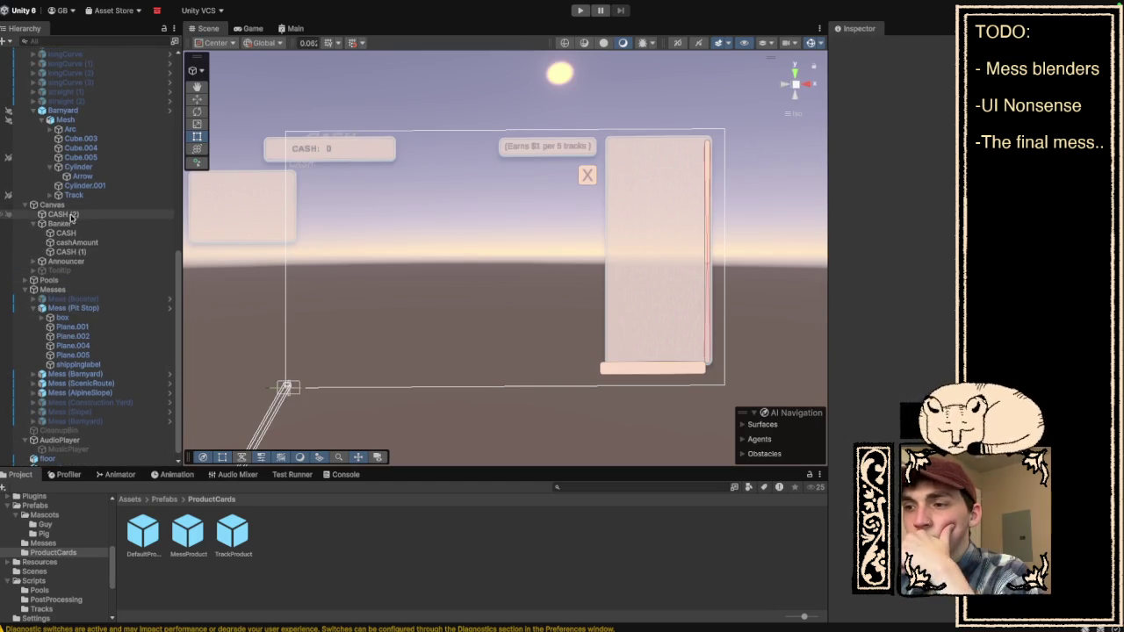
scroll(91, 219, up, 10)
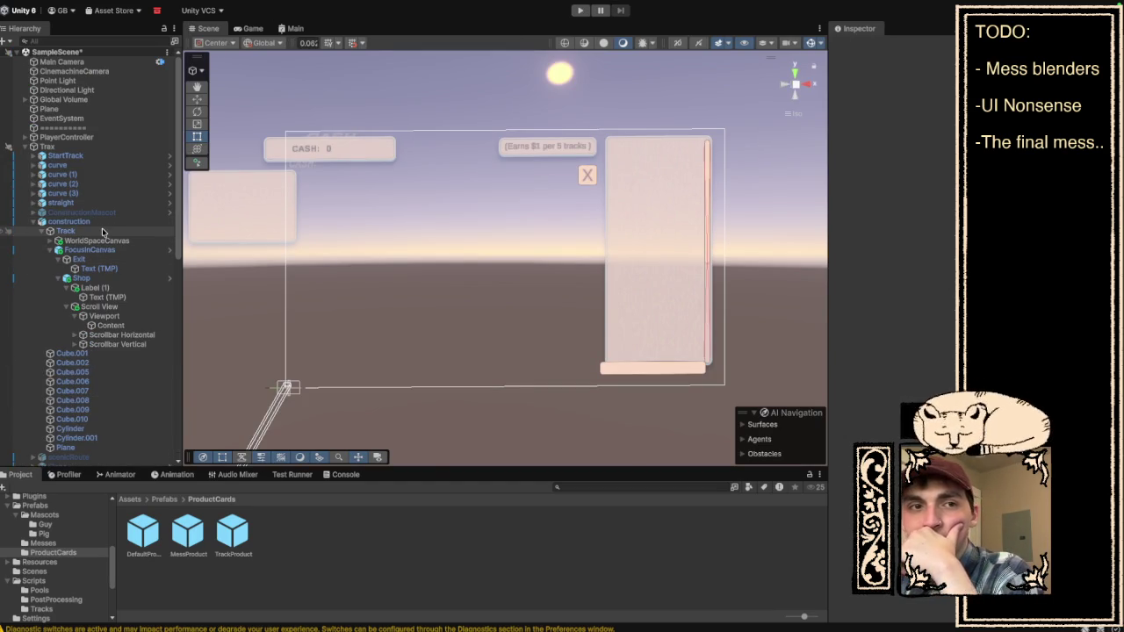
click(102, 232)
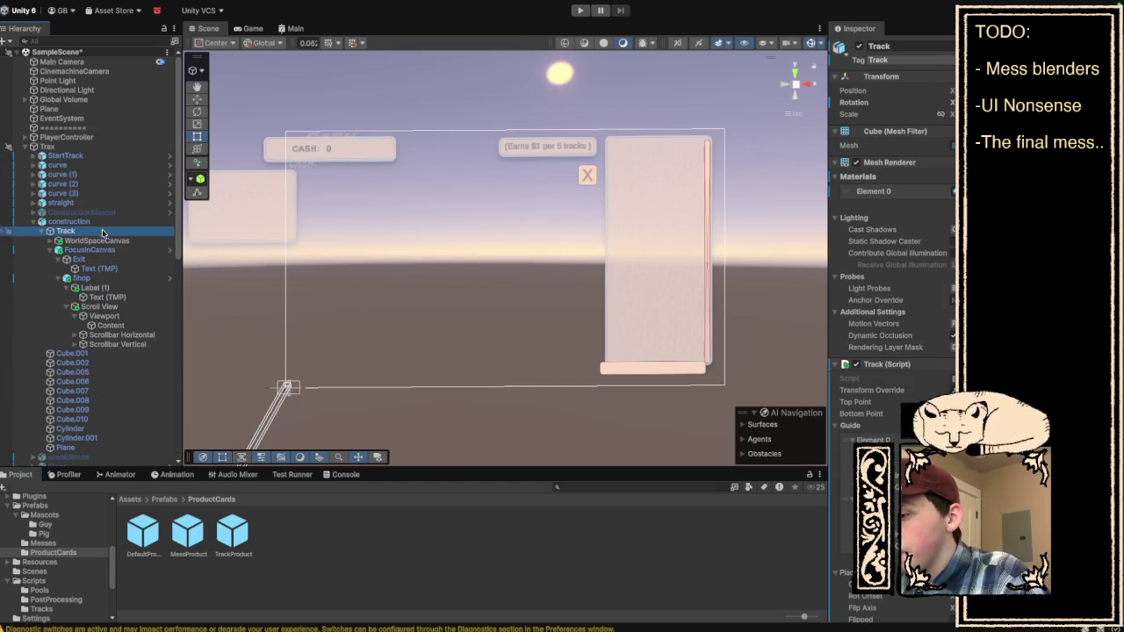
click(113, 279)
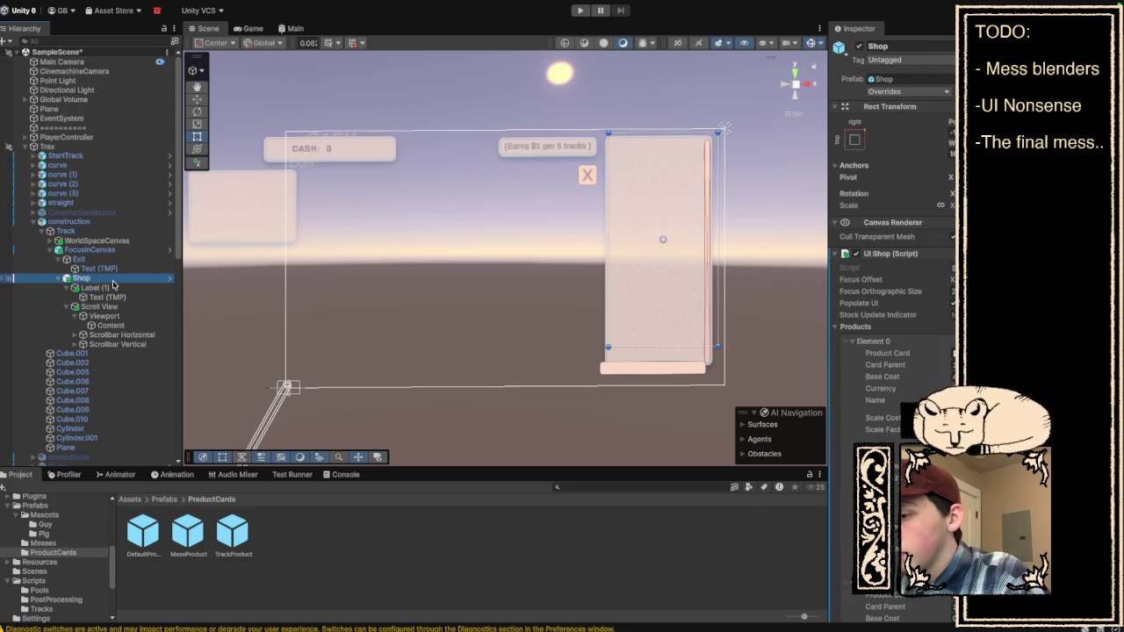
scroll(892, 264, down, 2)
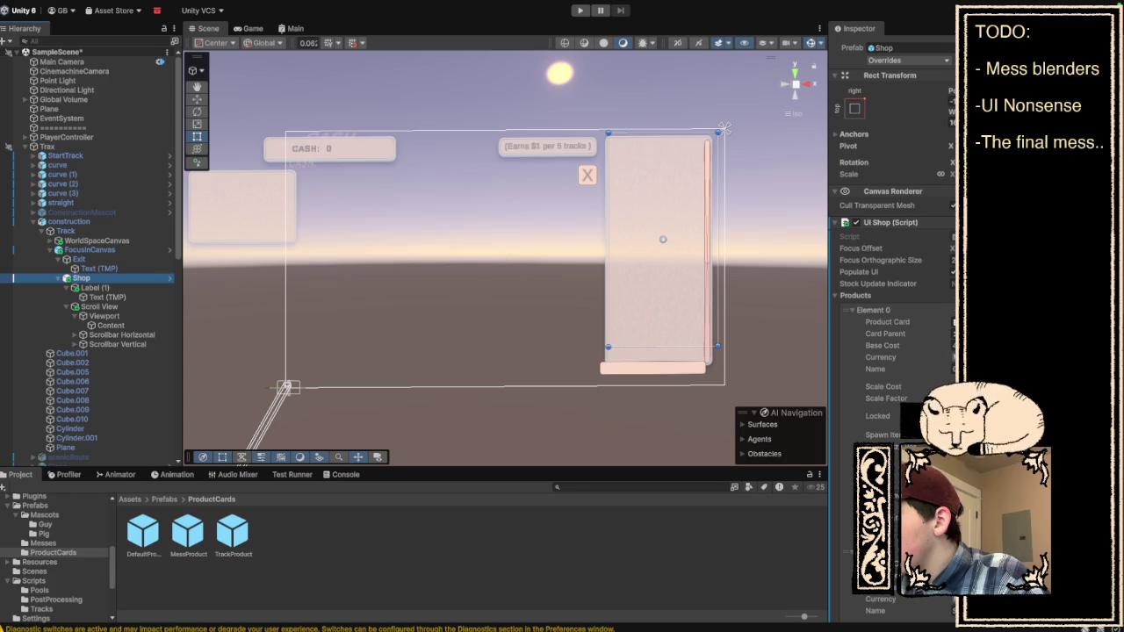
scroll(891, 264, down, 5)
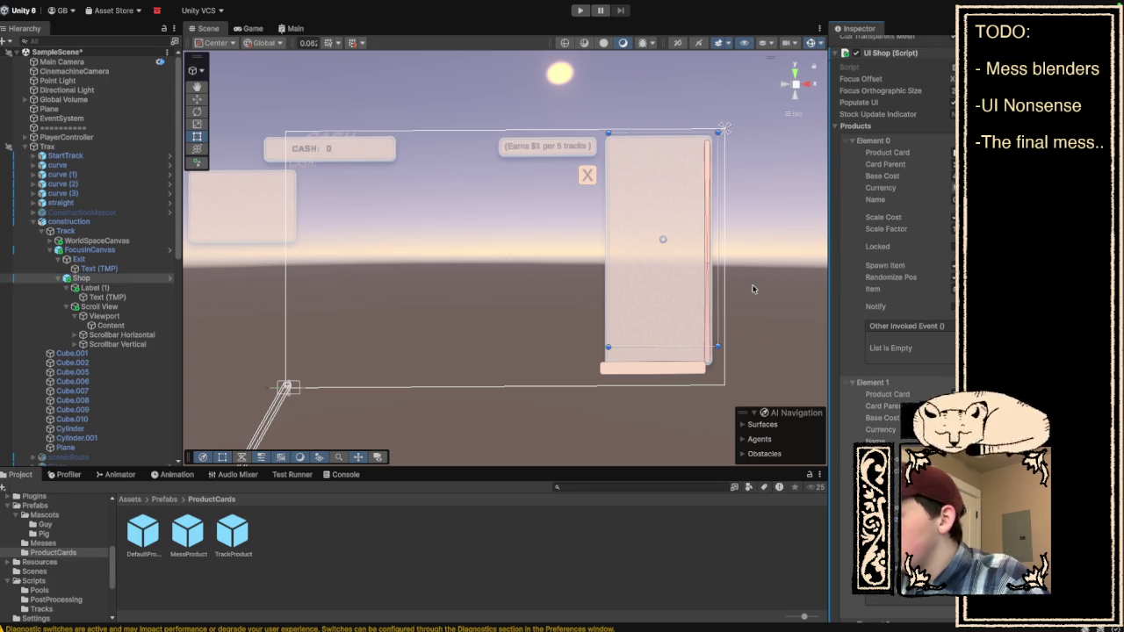
key(super+Tab)
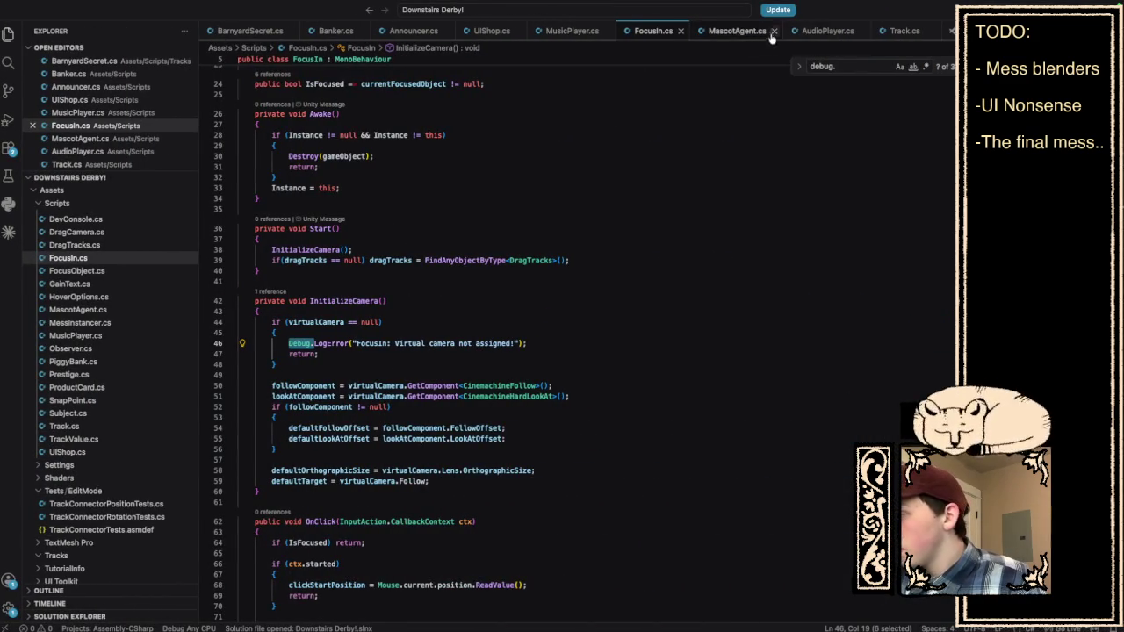
Open UIShop.cs, read its OnBuy and SpawnItem methods, and return to Unity.
scroll(117, 327, down, 1)
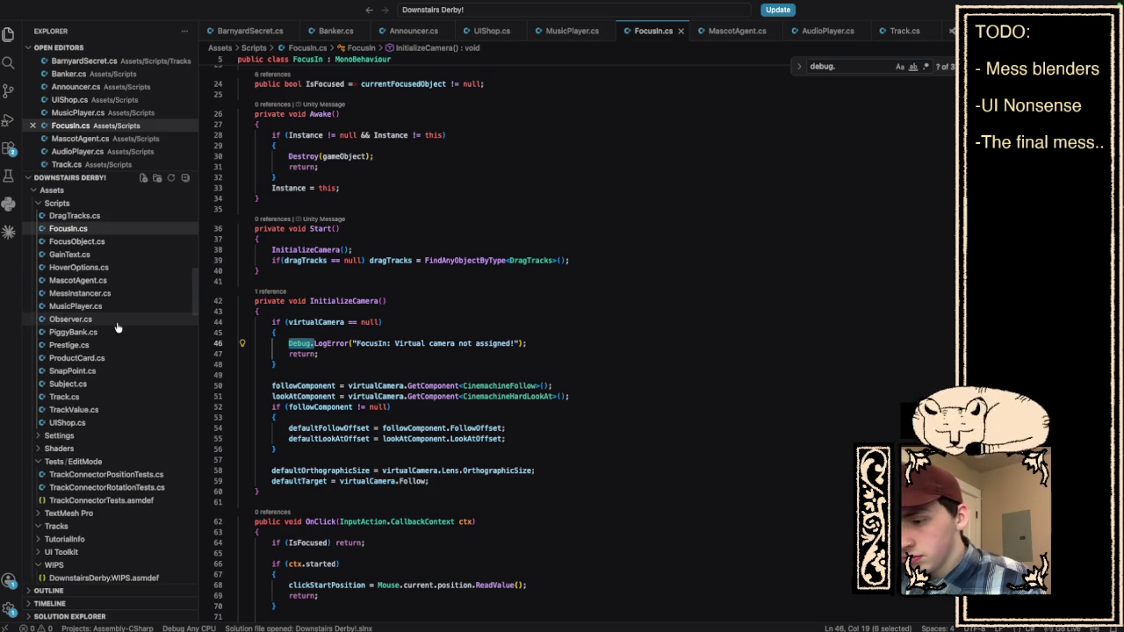
click(79, 423)
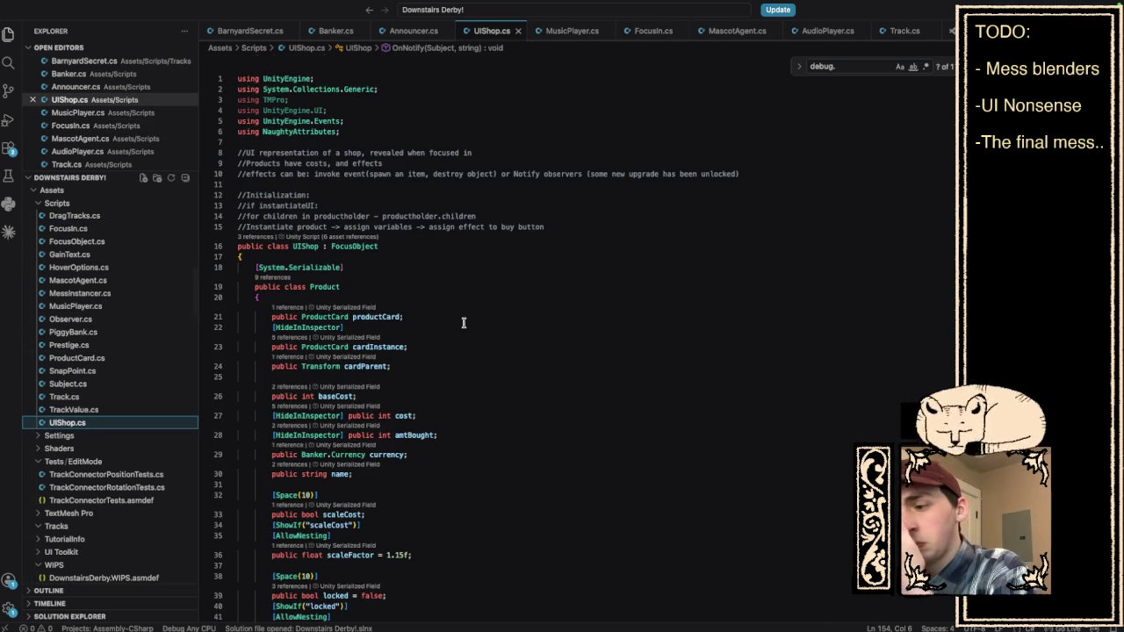
scroll(464, 323, down, 20)
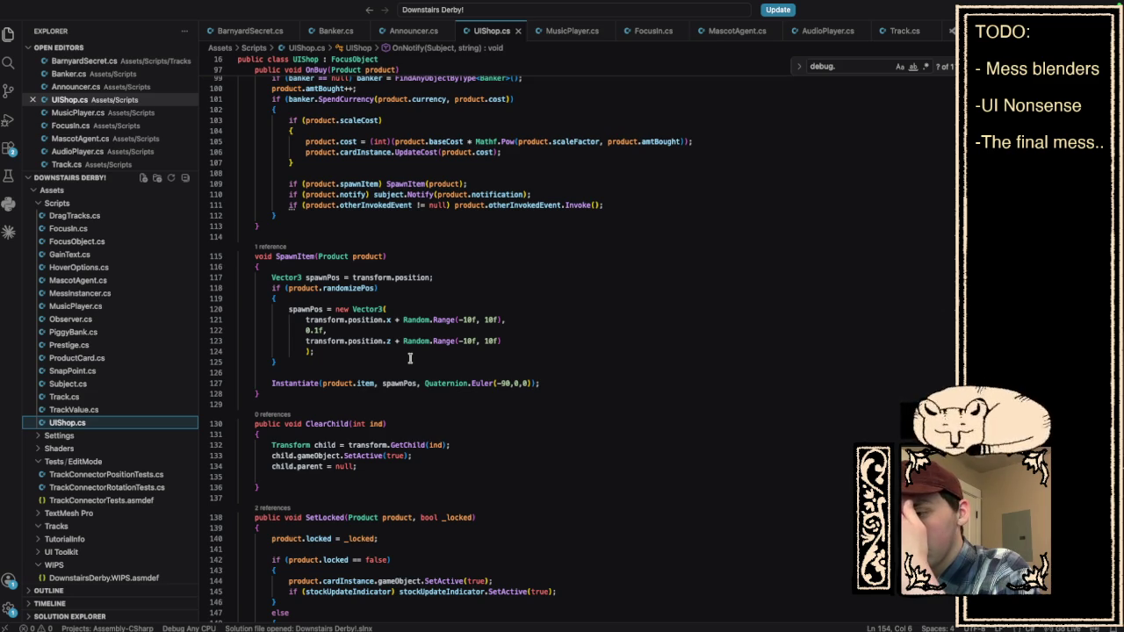
key(super+Tab)
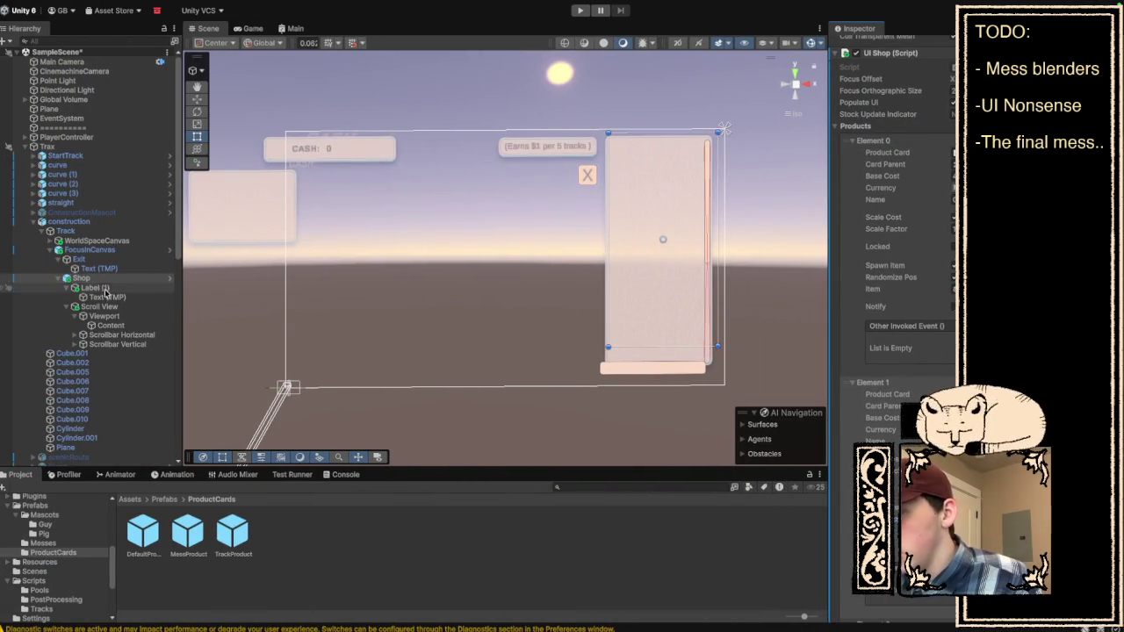
Collapse and re-expand FocusInCanvas in the Hierarchy to show the Shop object.
click(48, 251)
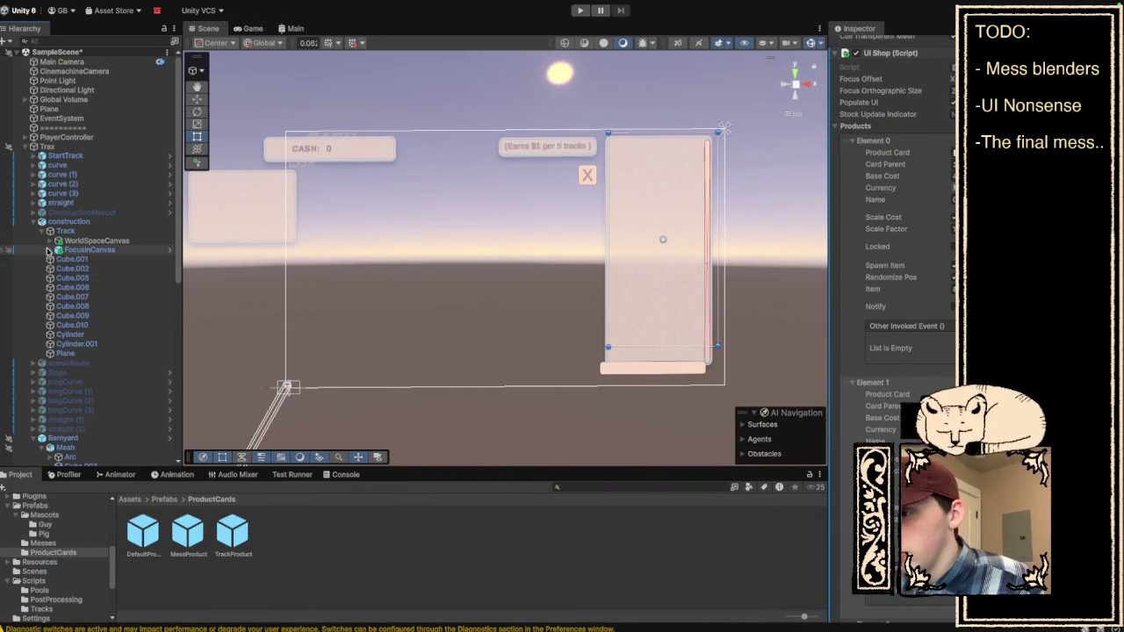
click(48, 251)
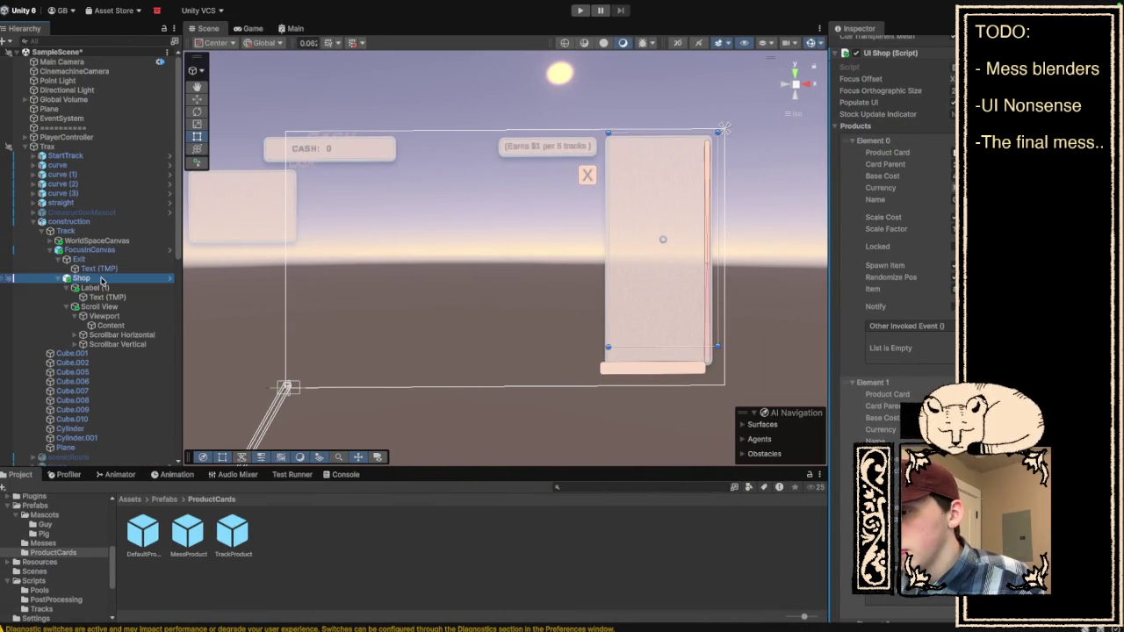
scroll(909, 279, up, 5)
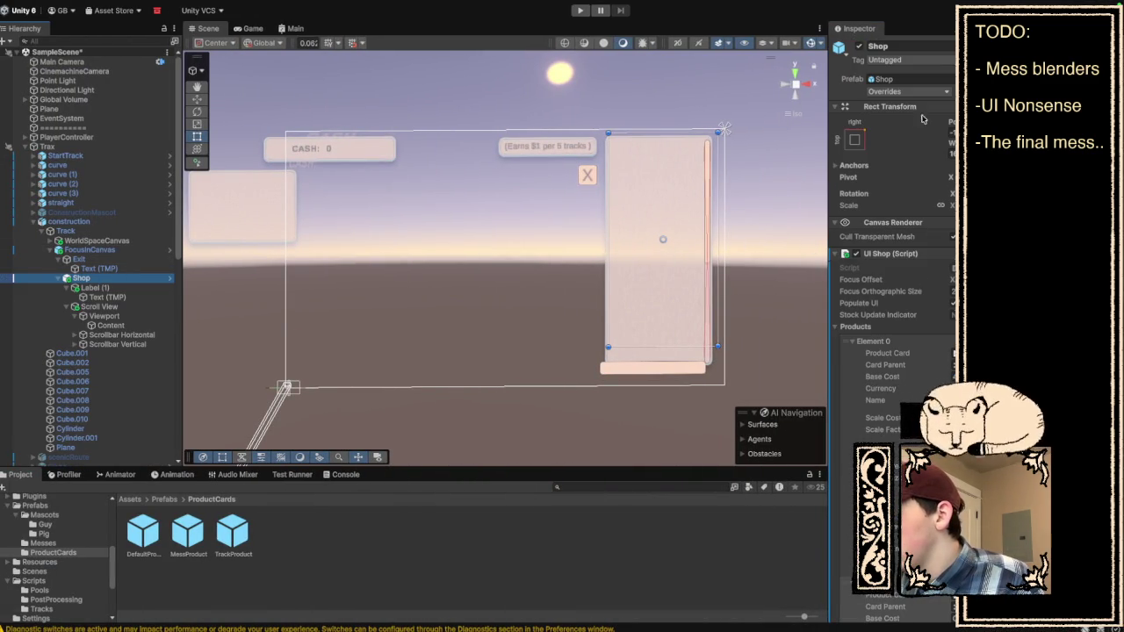
scroll(931, 286, down, 15)
scroll(931, 286, up, 15)
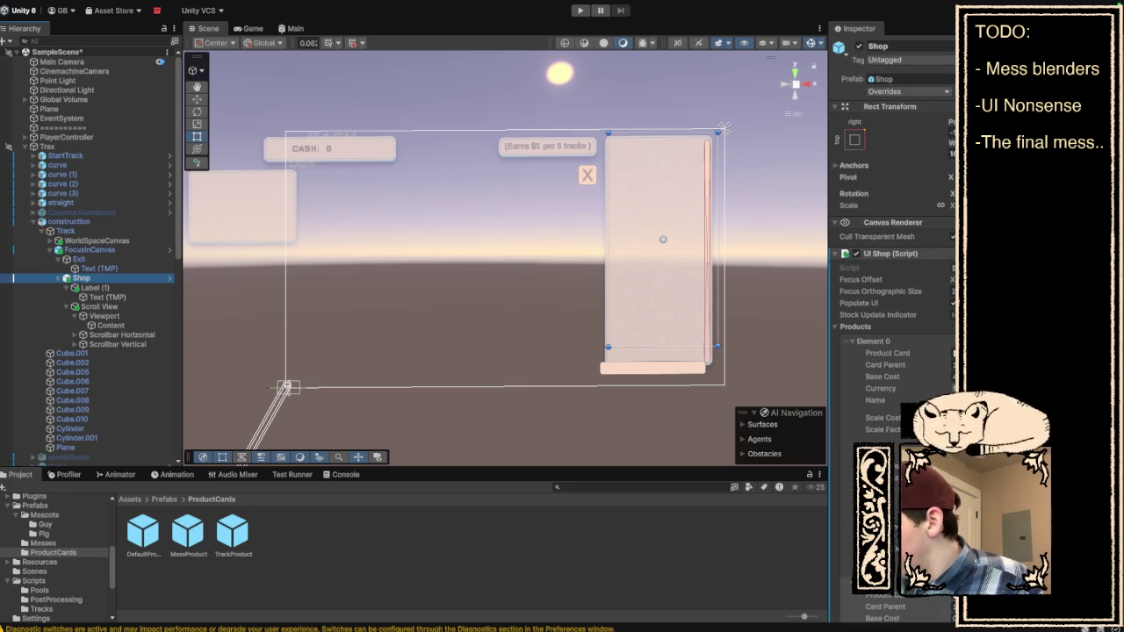
click(930, 287)
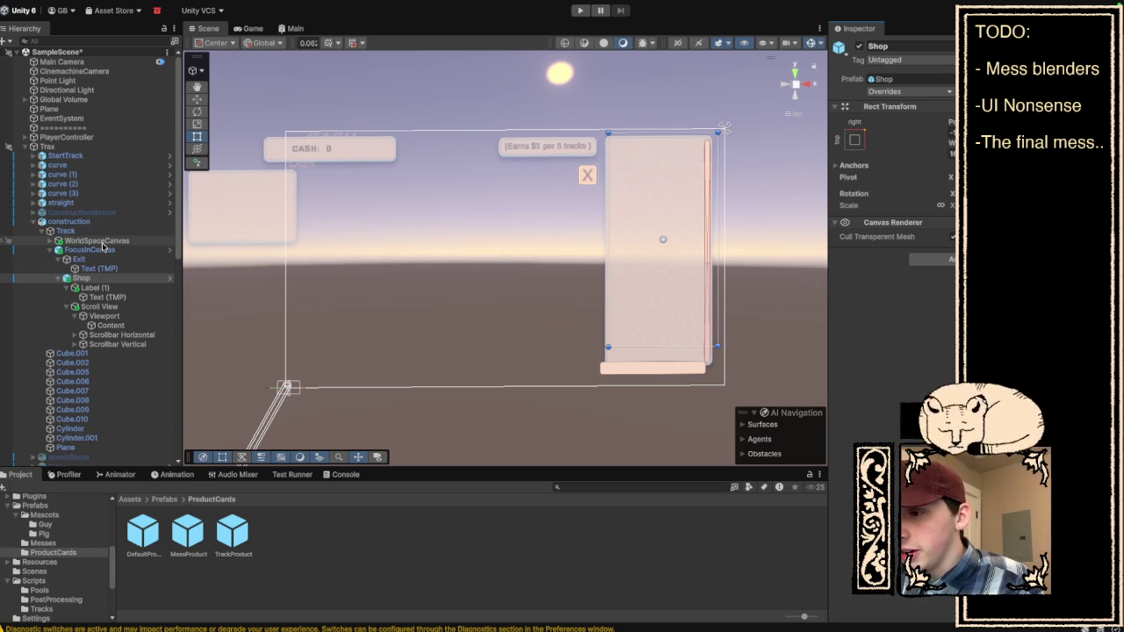
Select Track and open the object picker for one of its UI Shop fields.
click(74, 230)
scroll(891, 263, down, 10)
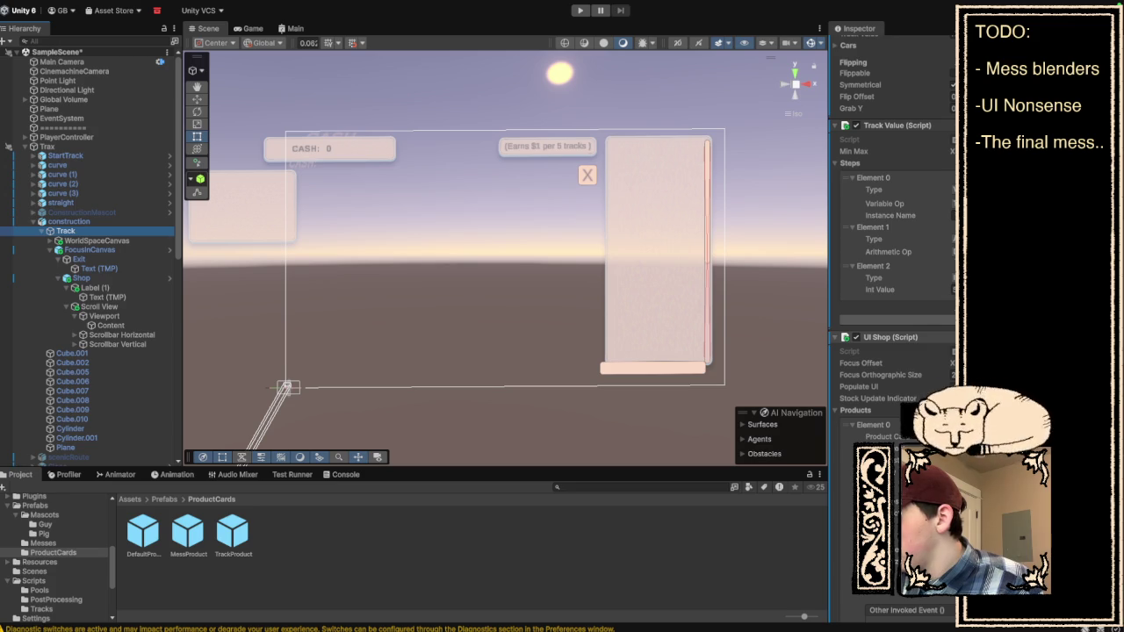
click(891, 337)
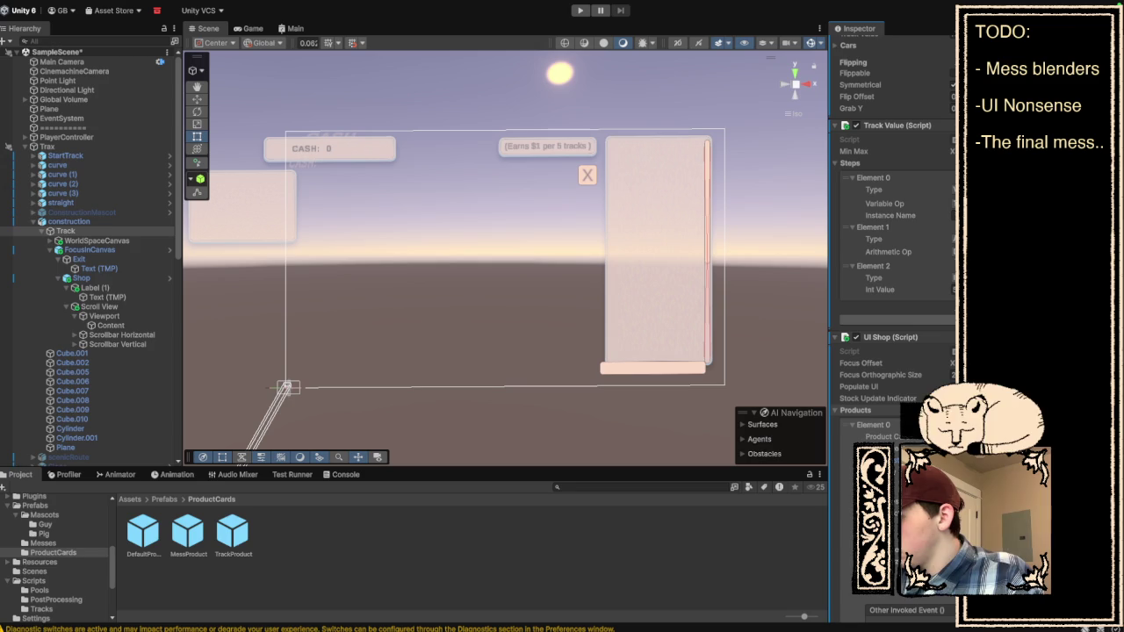
click(948, 436)
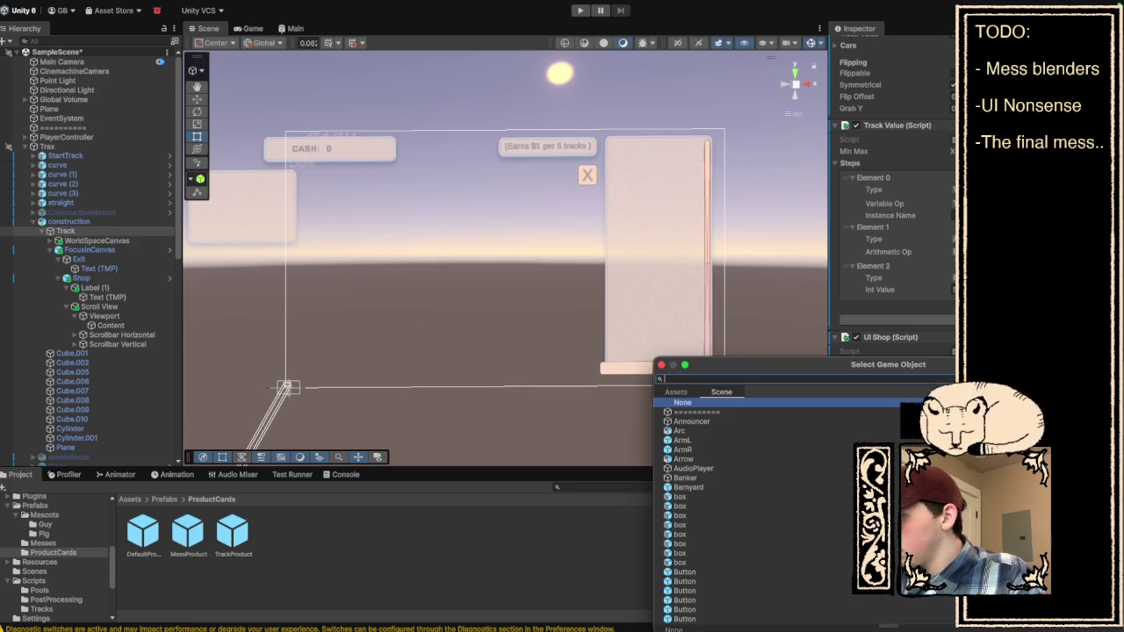
Filter the picker with 'no', choose the Notification scene object, and close the picker.
click(675, 392)
text(not)
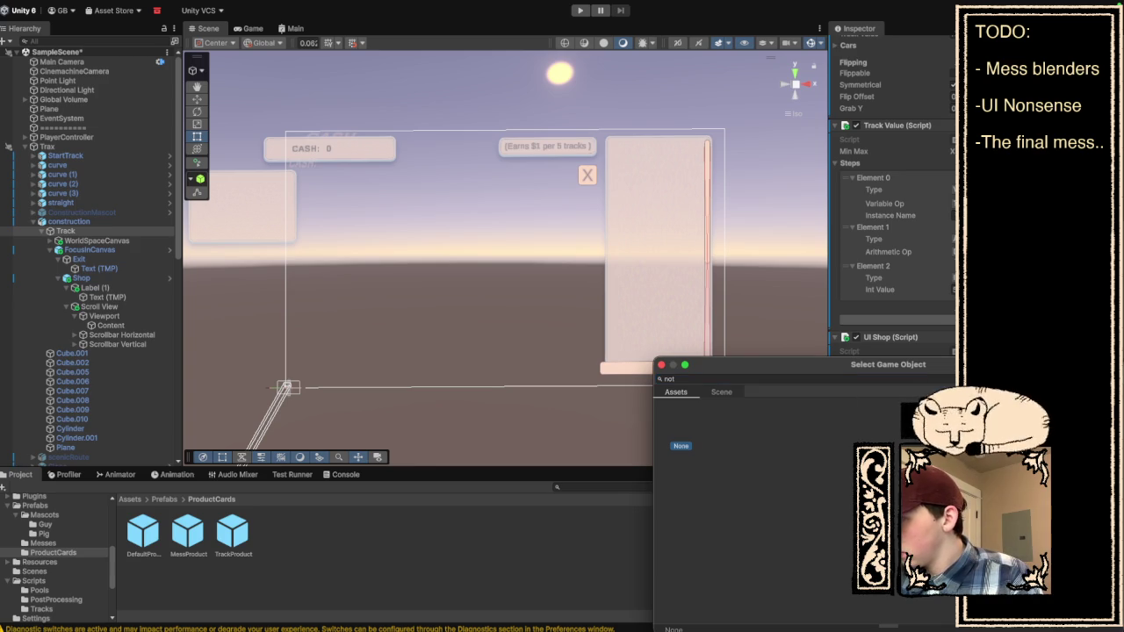
click(721, 392)
click(692, 412)
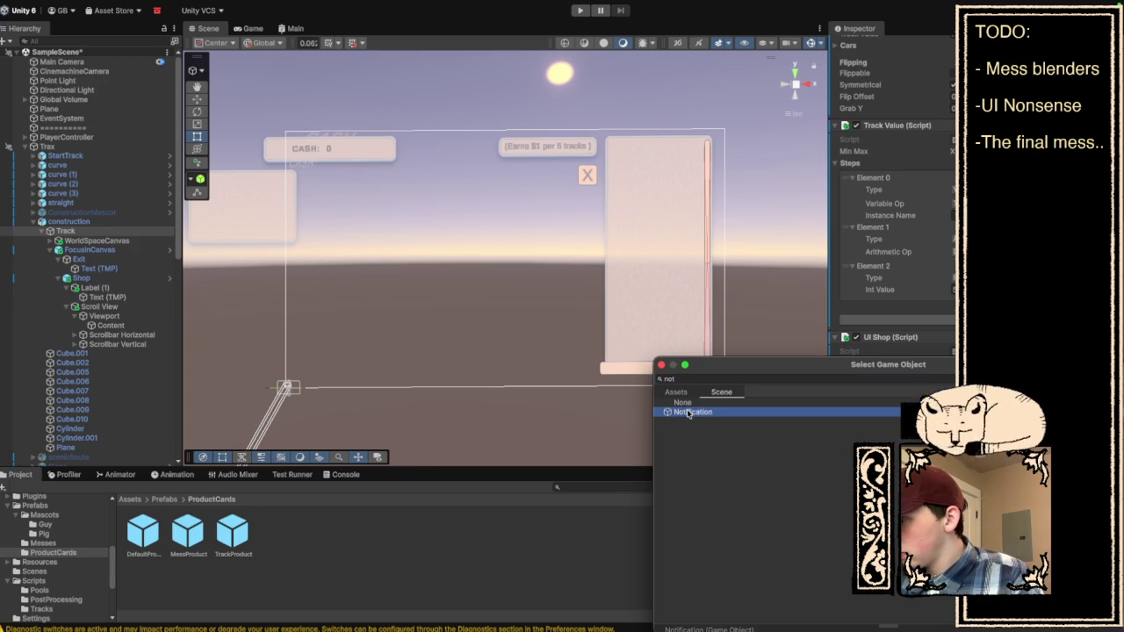
click(663, 366)
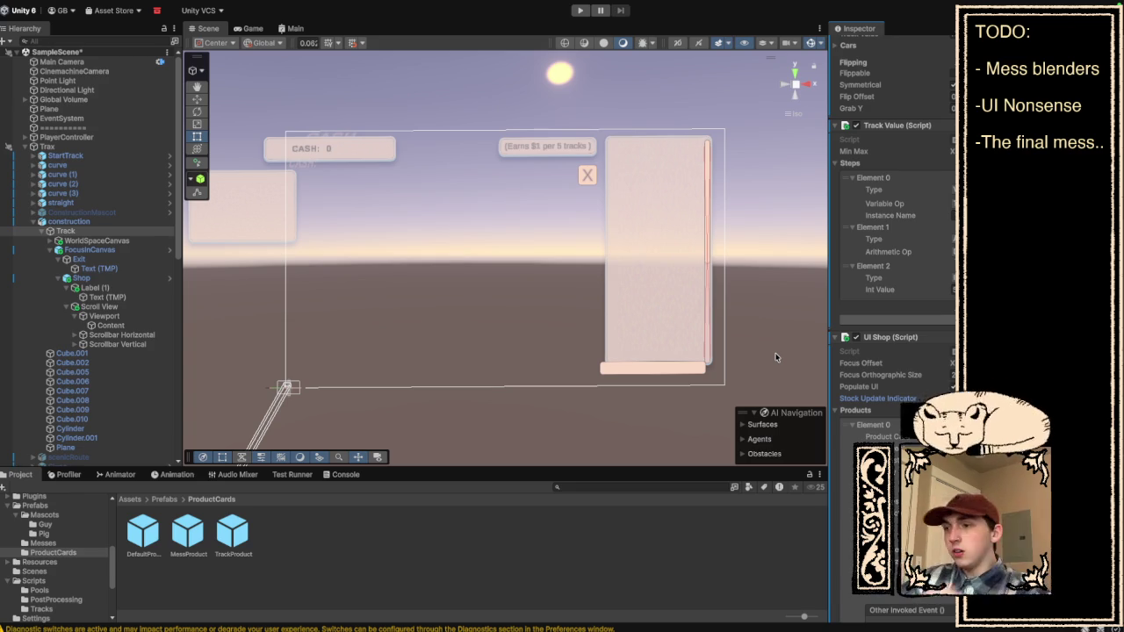
Playtest the shop: buy the $0 Straight track, close the shop, pan the board, then stop.
click(581, 11)
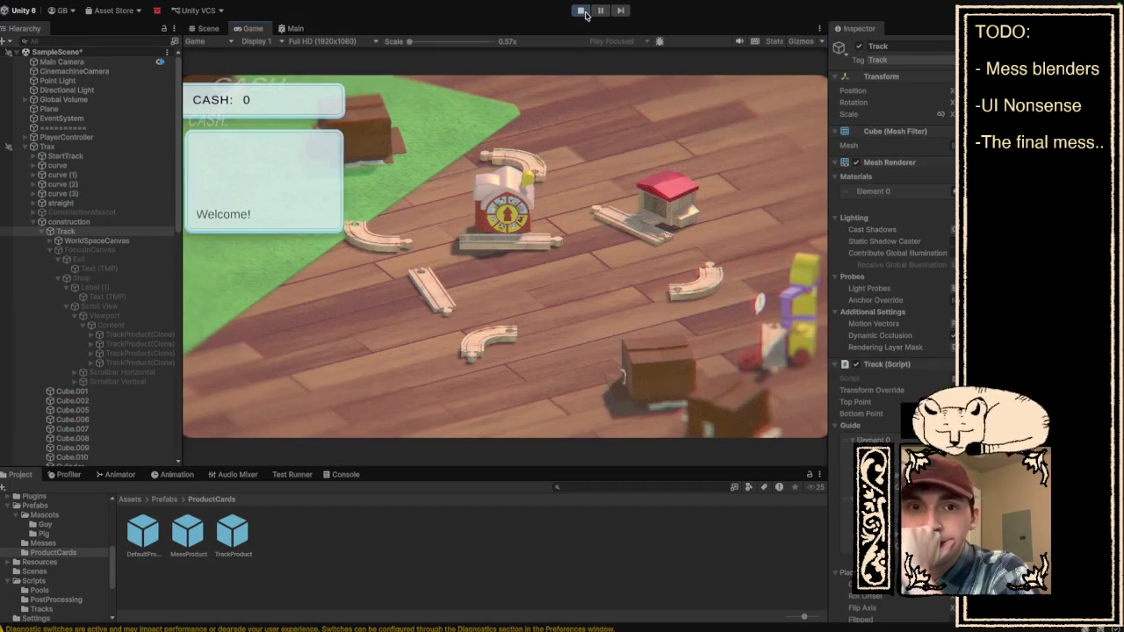
click(759, 337)
click(748, 375)
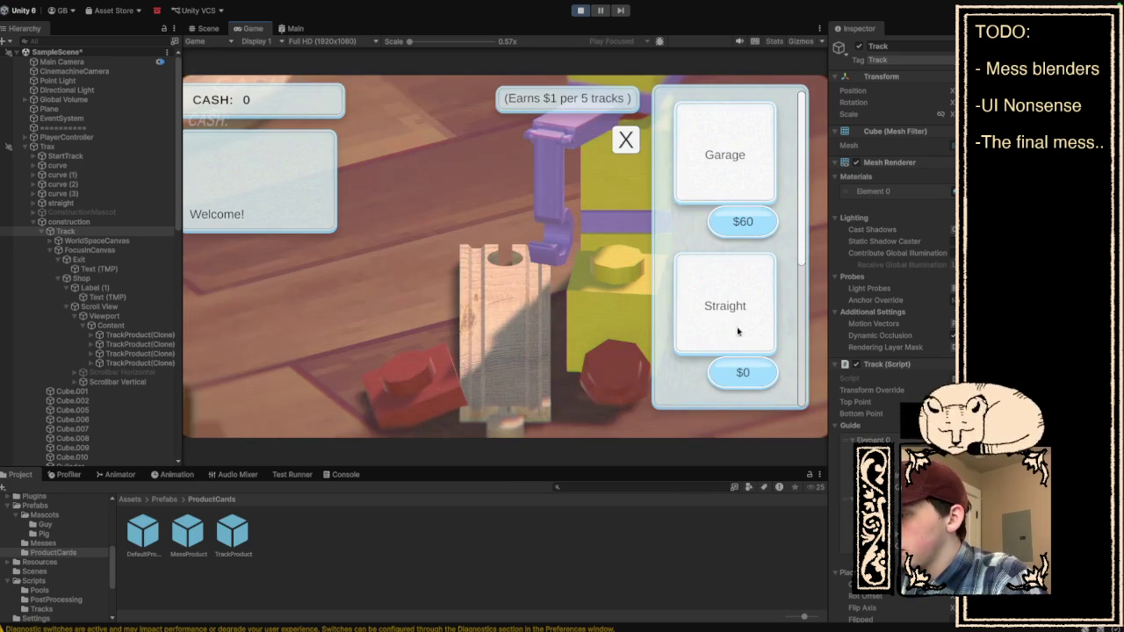
click(626, 141)
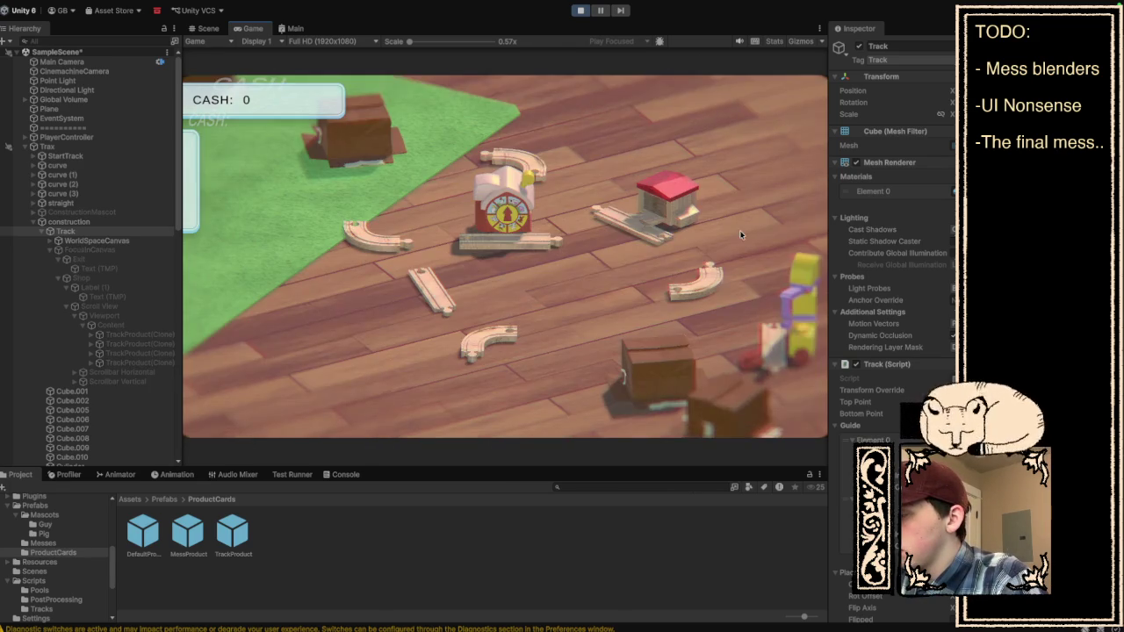
drag(740, 230, 440, 145)
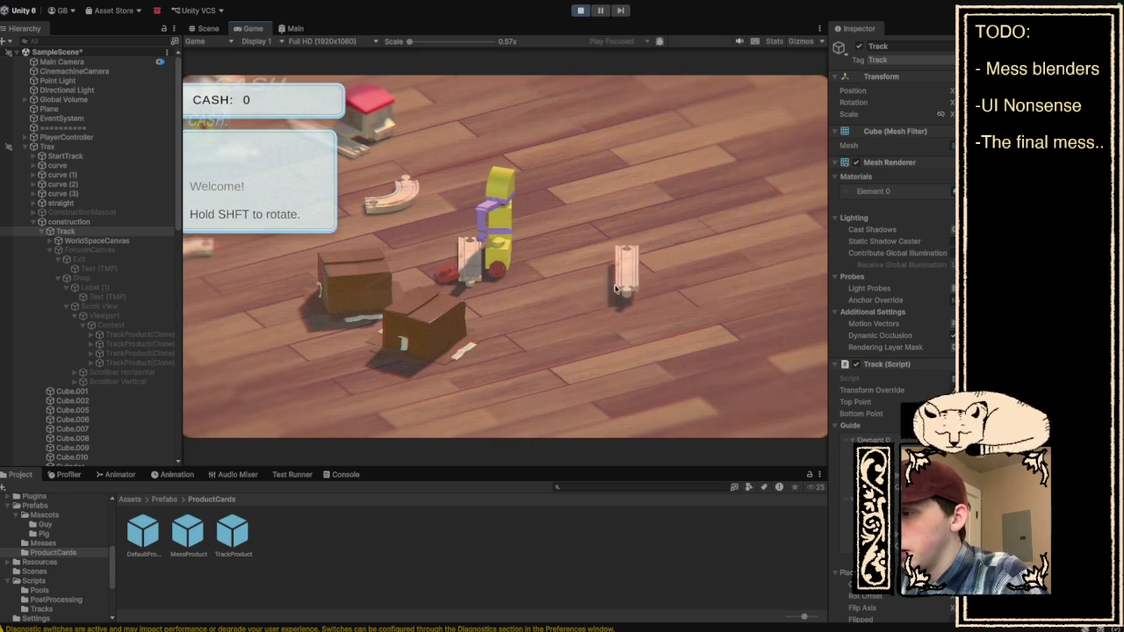
drag(628, 227, 687, 283)
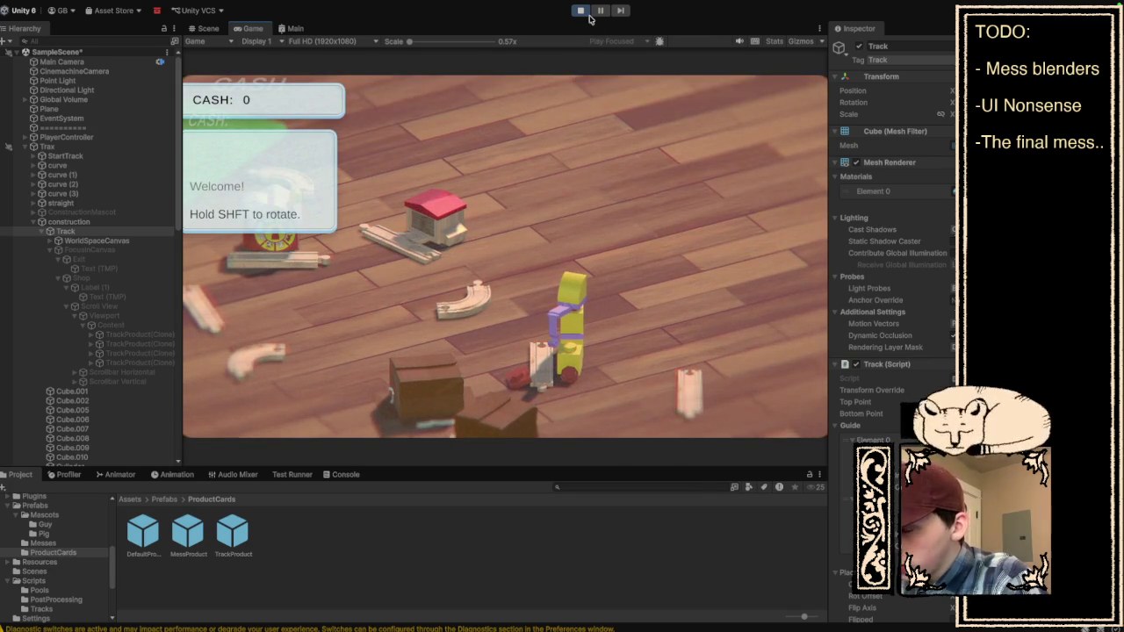
click(580, 11)
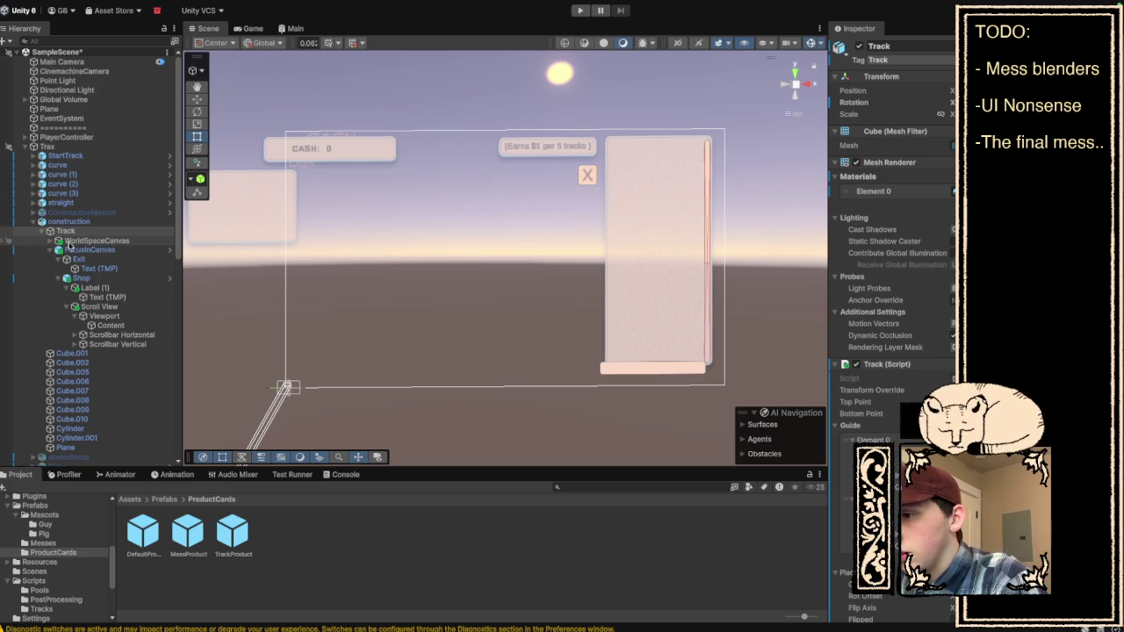
Deactivate FocusInCanvas under WorldSpaceCanvas so its shop panel is hidden.
click(50, 241)
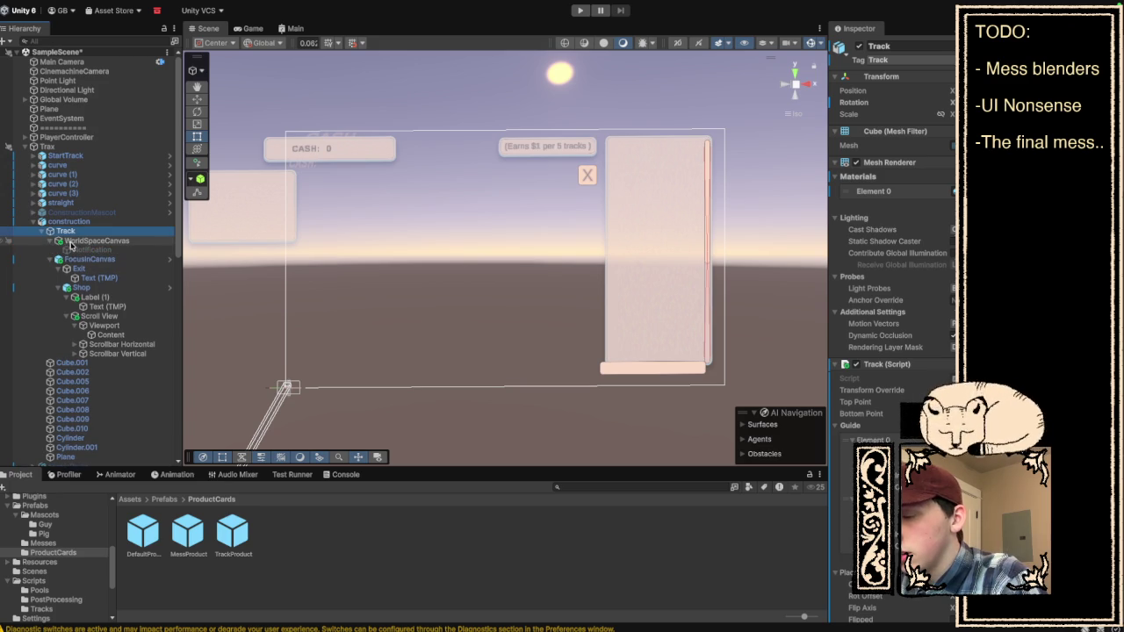
click(50, 241)
click(79, 250)
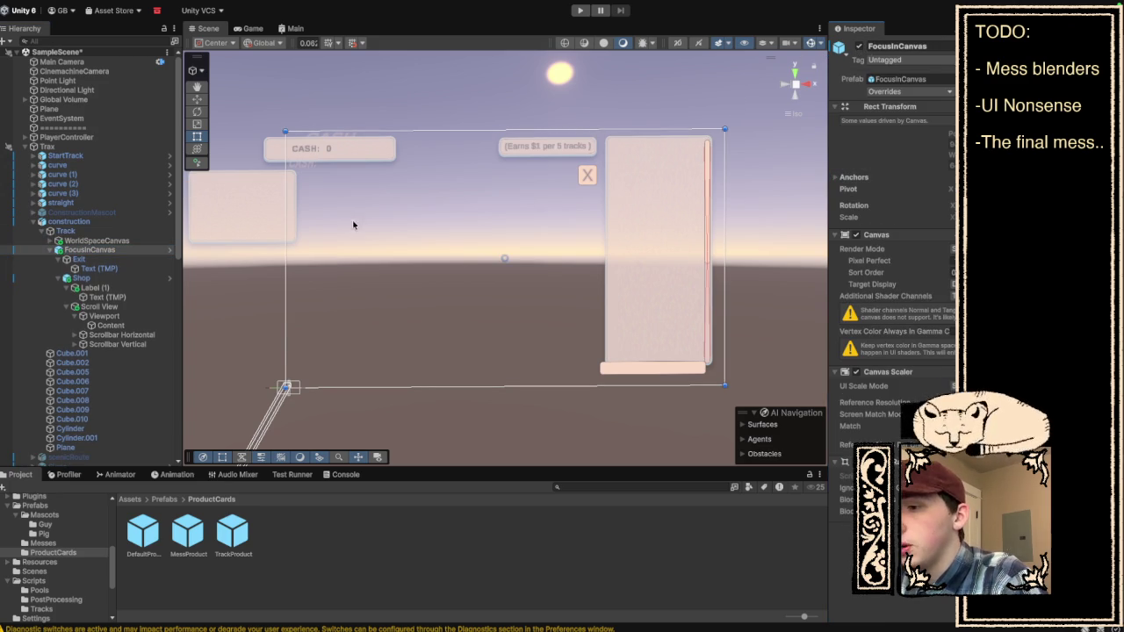
click(858, 45)
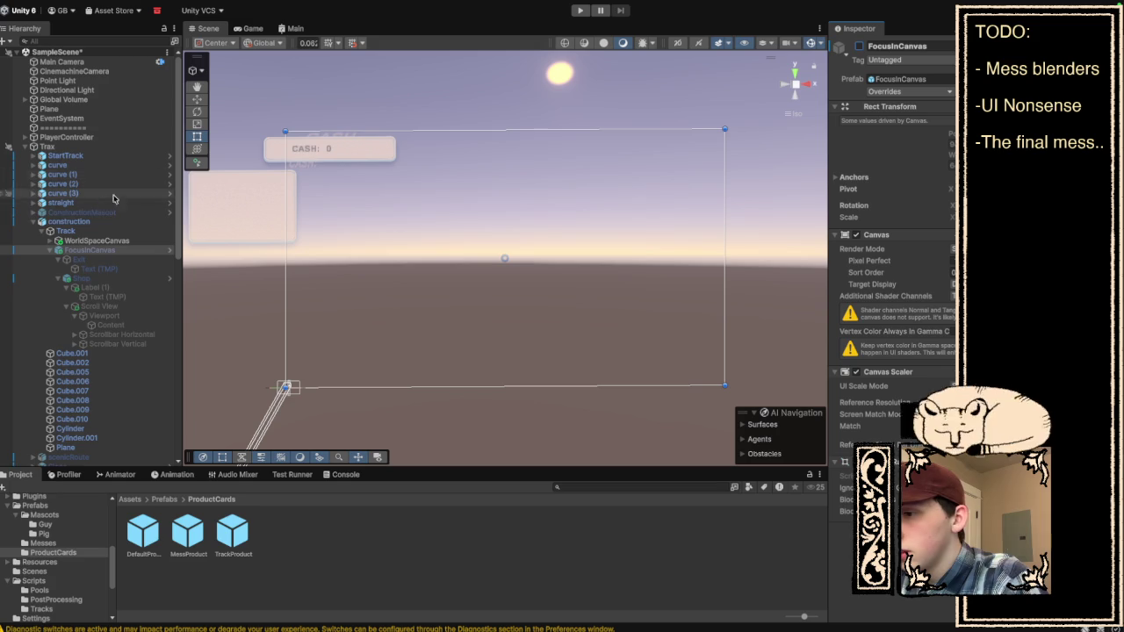
Activate the Mess (Construction Yard) object and view the result in the Game view.
click(41, 223)
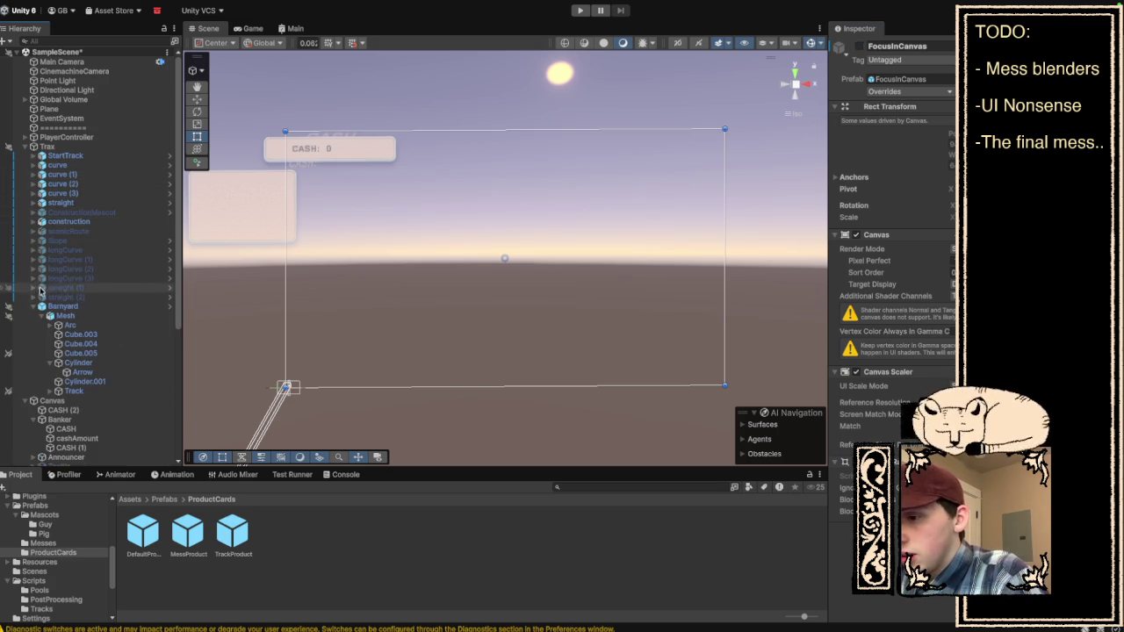
scroll(171, 281, down, 2)
scroll(170, 281, down, 5)
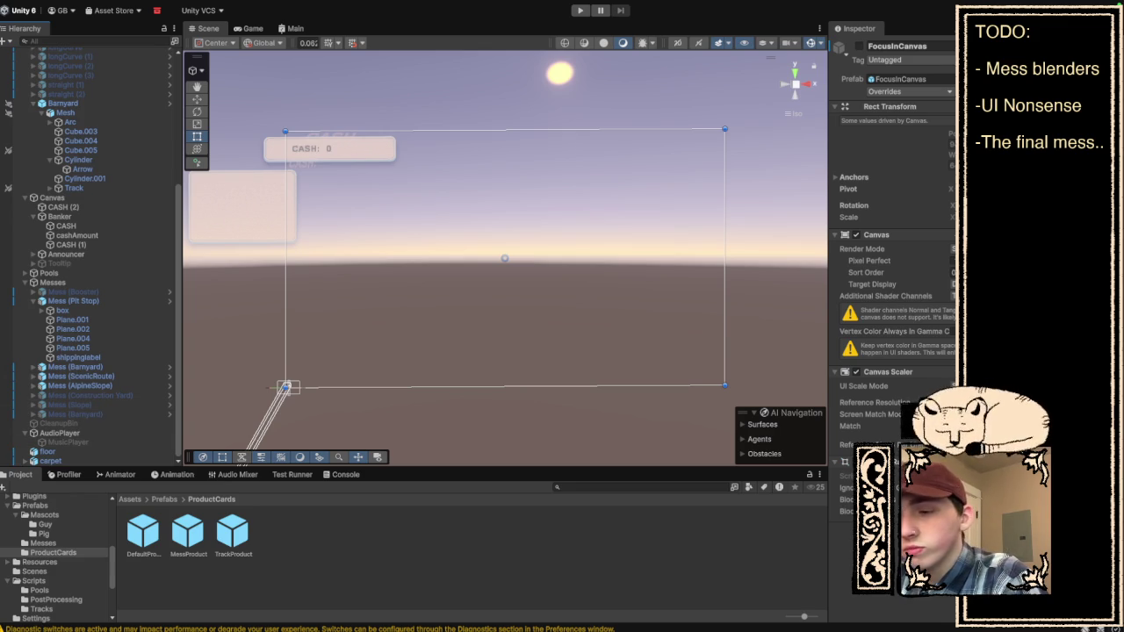
click(77, 396)
click(856, 44)
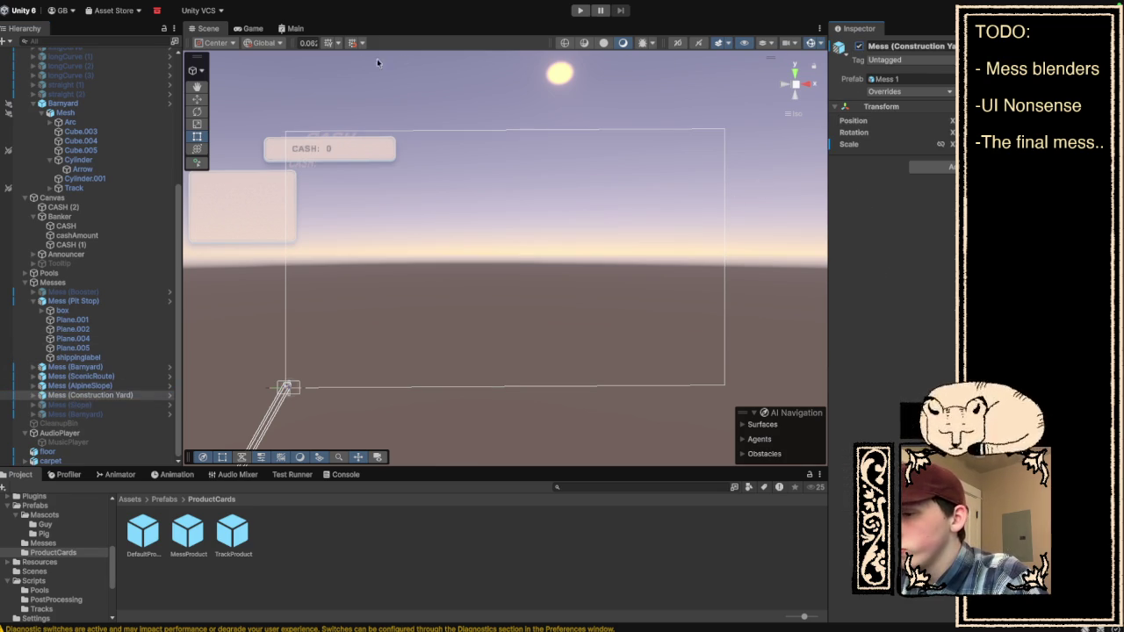
click(252, 28)
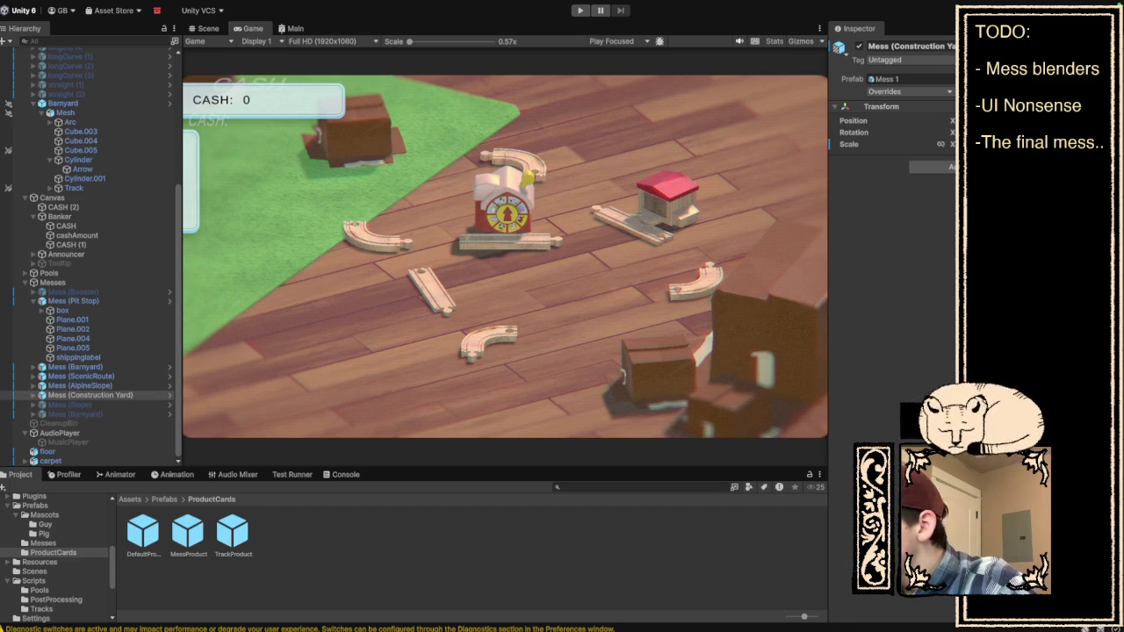
Playtest opening a building's blank info panel, closing it, then stop play mode.
mouse_move(689, 617)
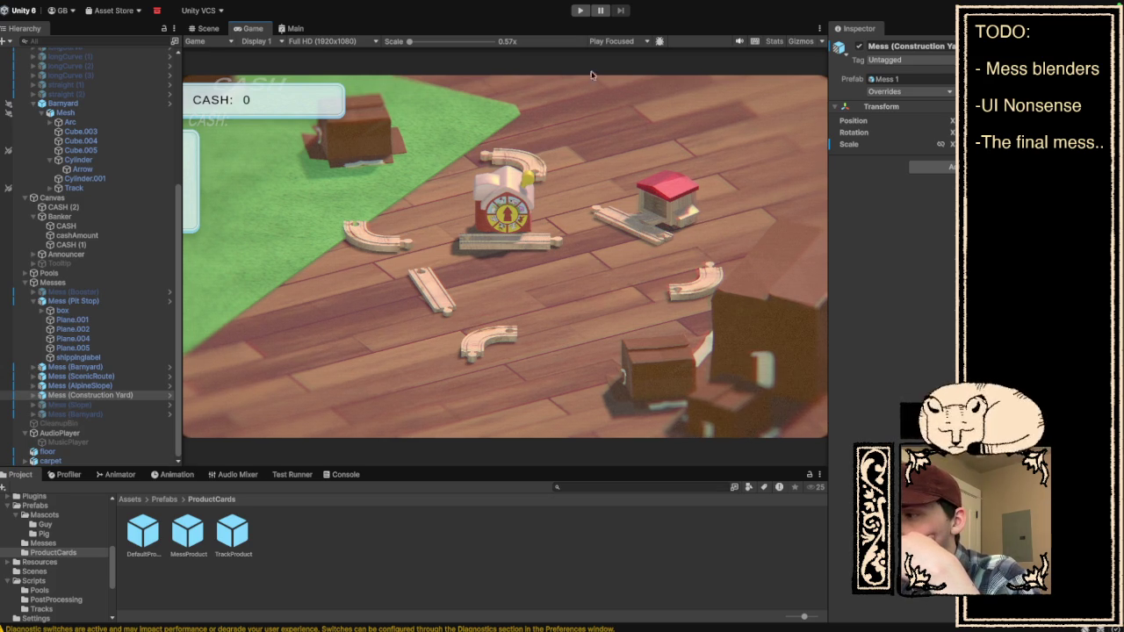
click(580, 9)
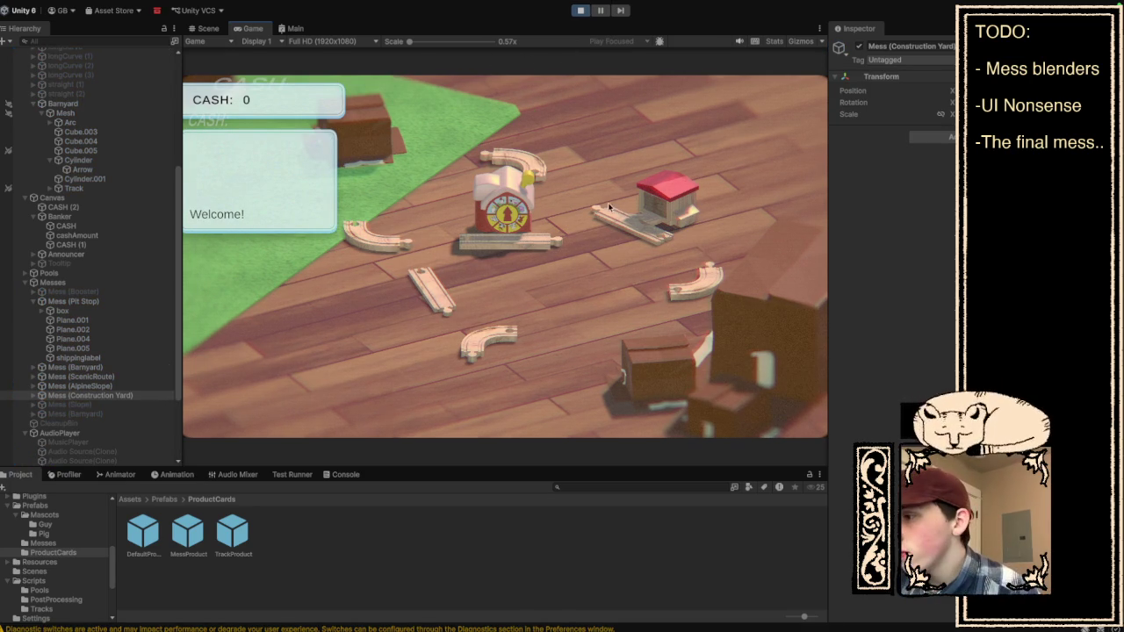
click(642, 234)
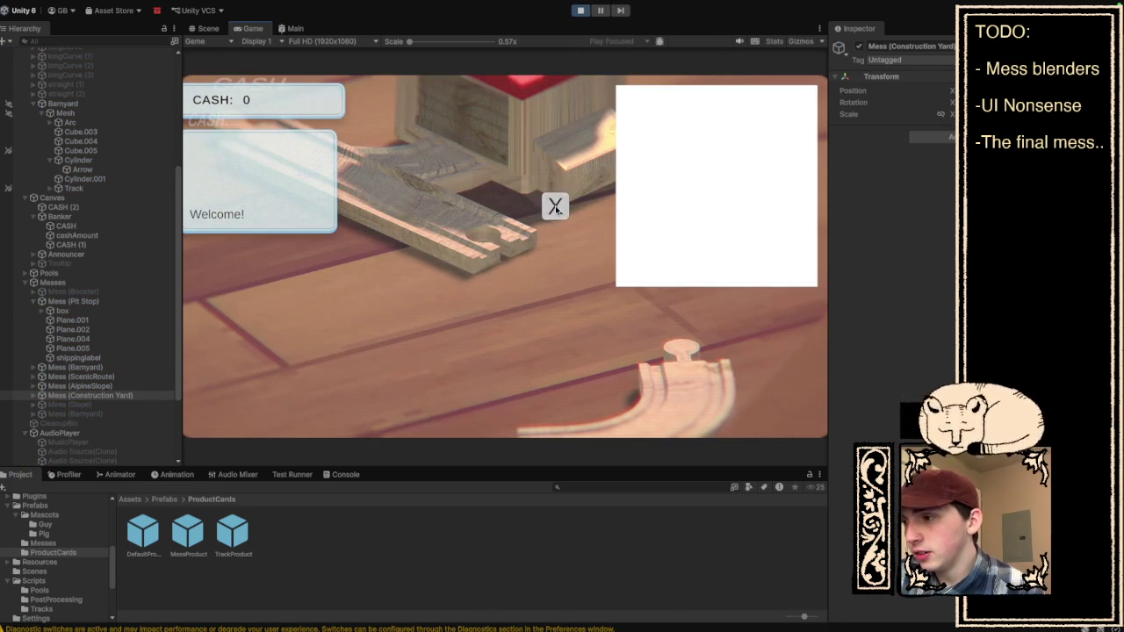
click(555, 206)
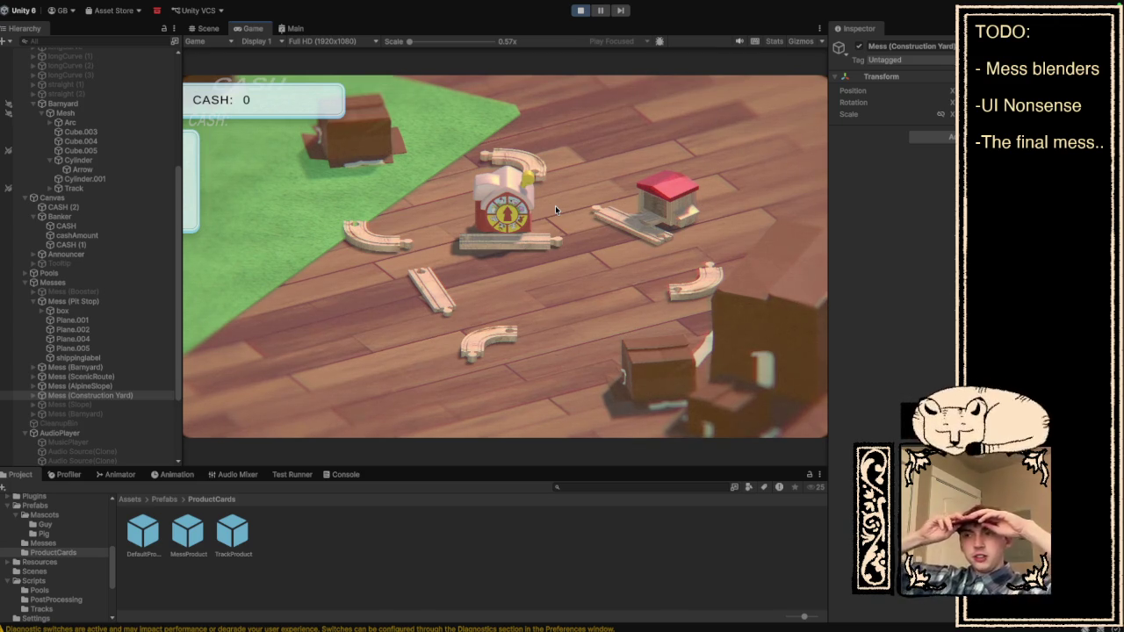
click(584, 9)
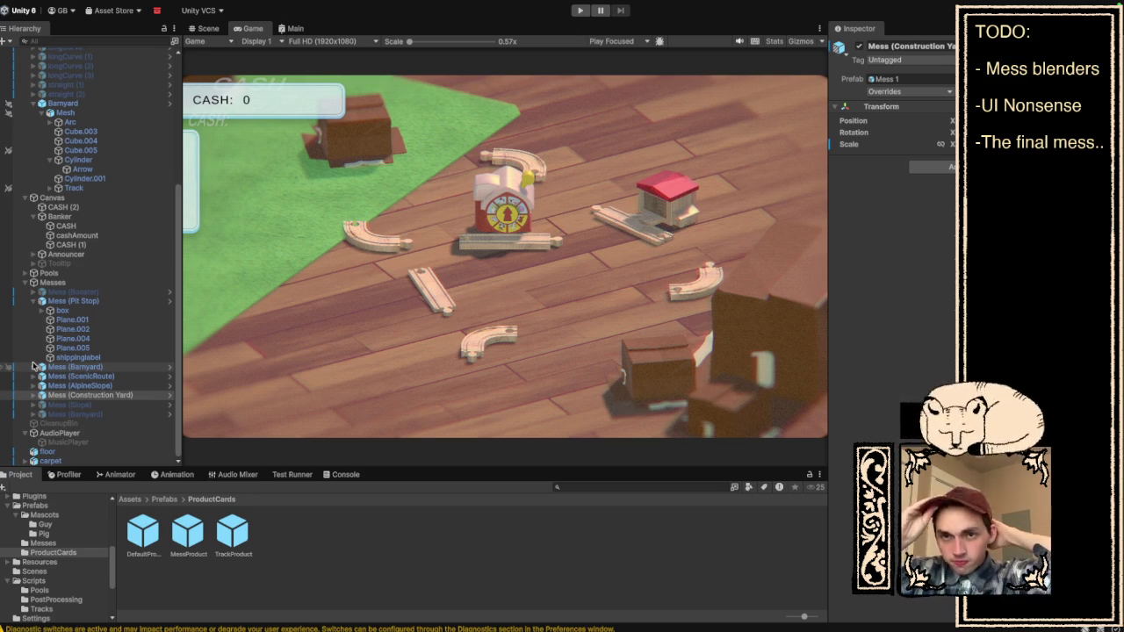
Switch Spaces over to VS Code showing UIShop.cs.
key(ctrl+super+Right)
key(ctrl+super+Left)
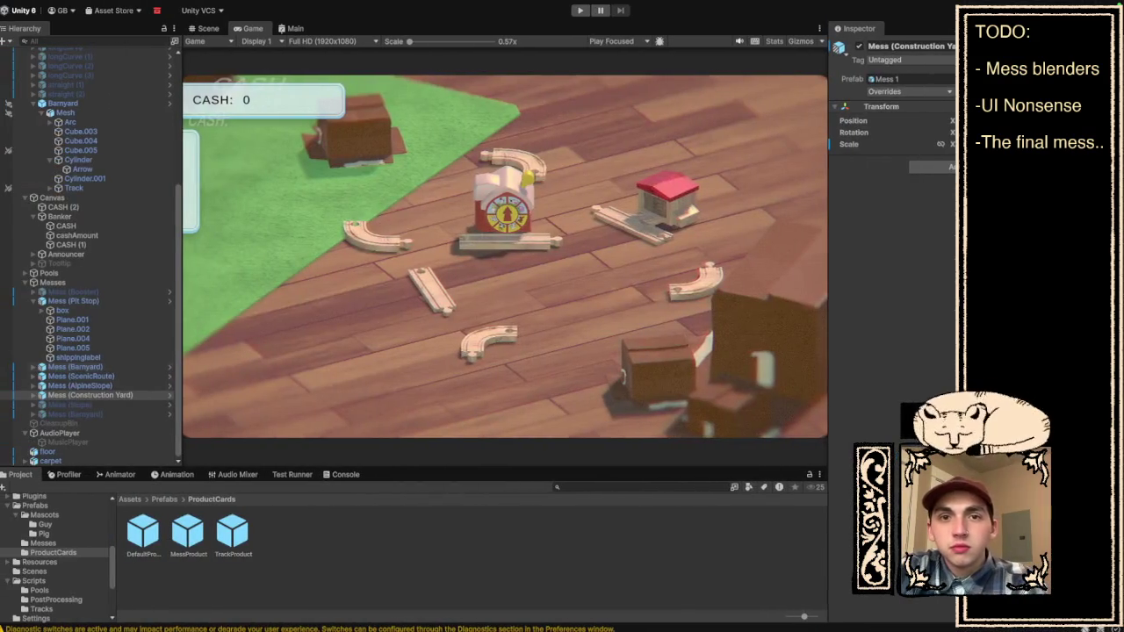
key(ctrl+Right)
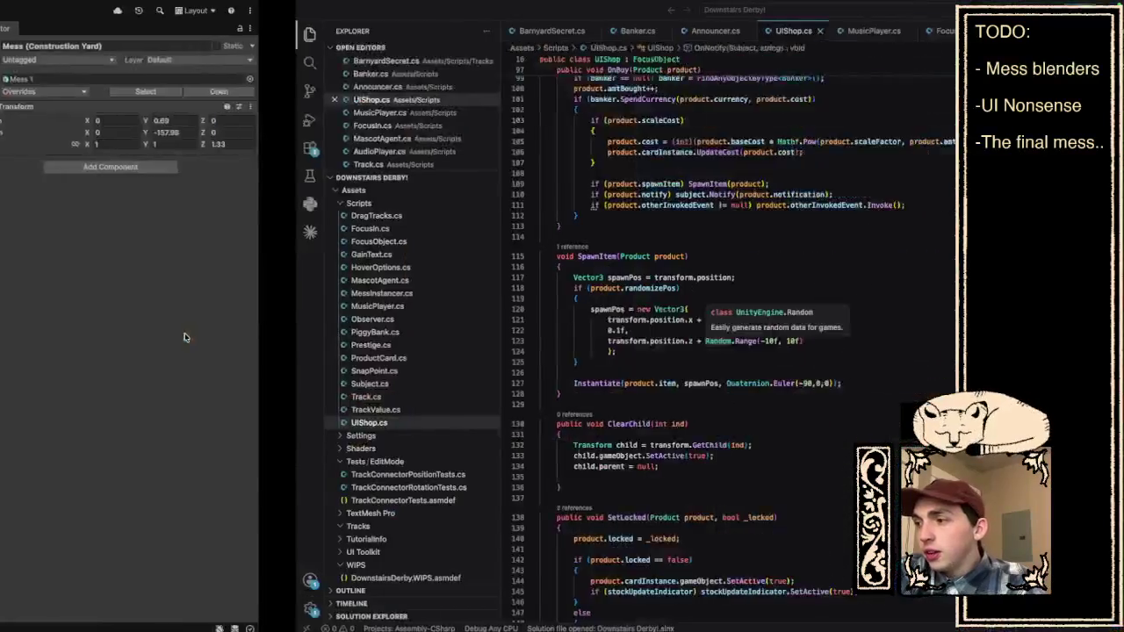
Switch to the Finder desktop and bring the Safari window forward.
key(ctrl+Left)
key(ctrl+Left)
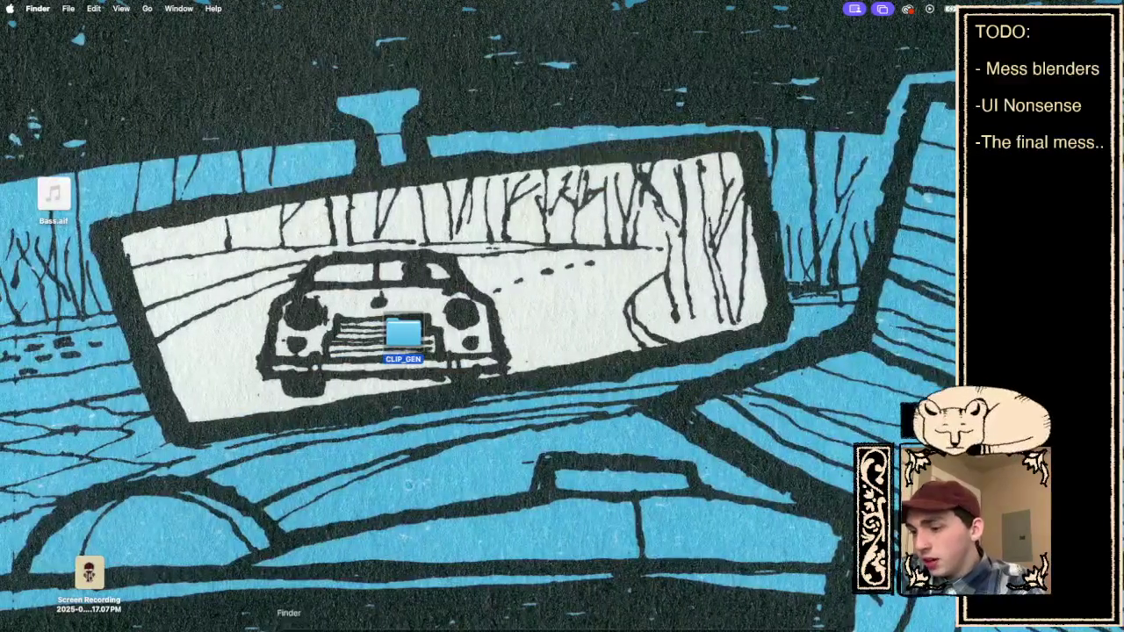
mouse_move(430, 618)
click(477, 618)
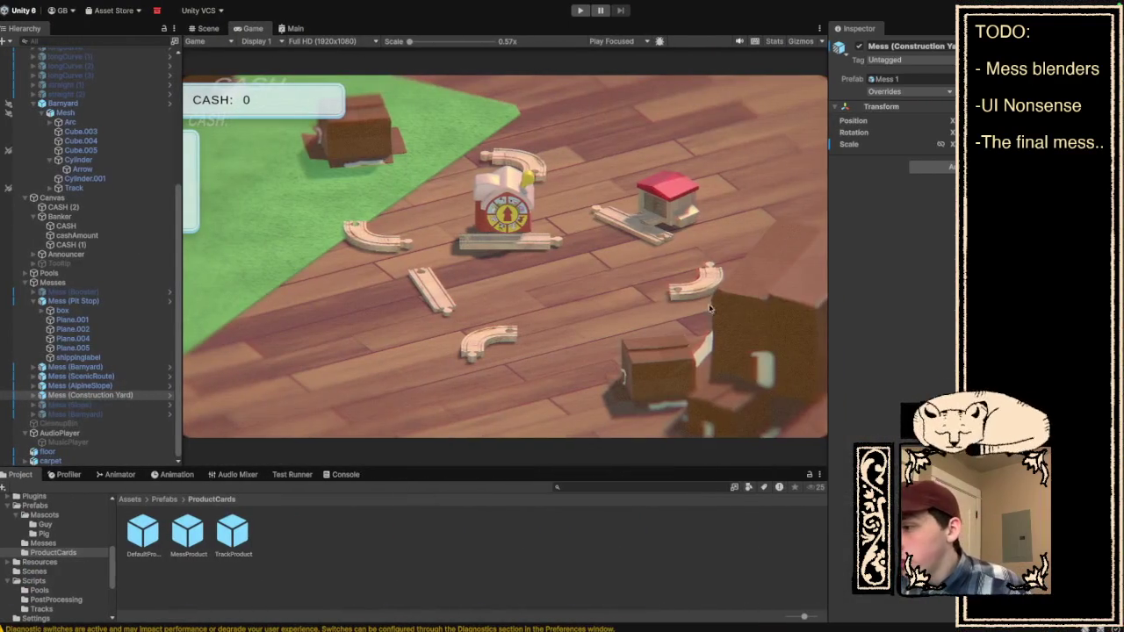
Move from the Unity editor to the desktop and bring up Safari with webwhiteboard.com.
mouse_move(382, 617)
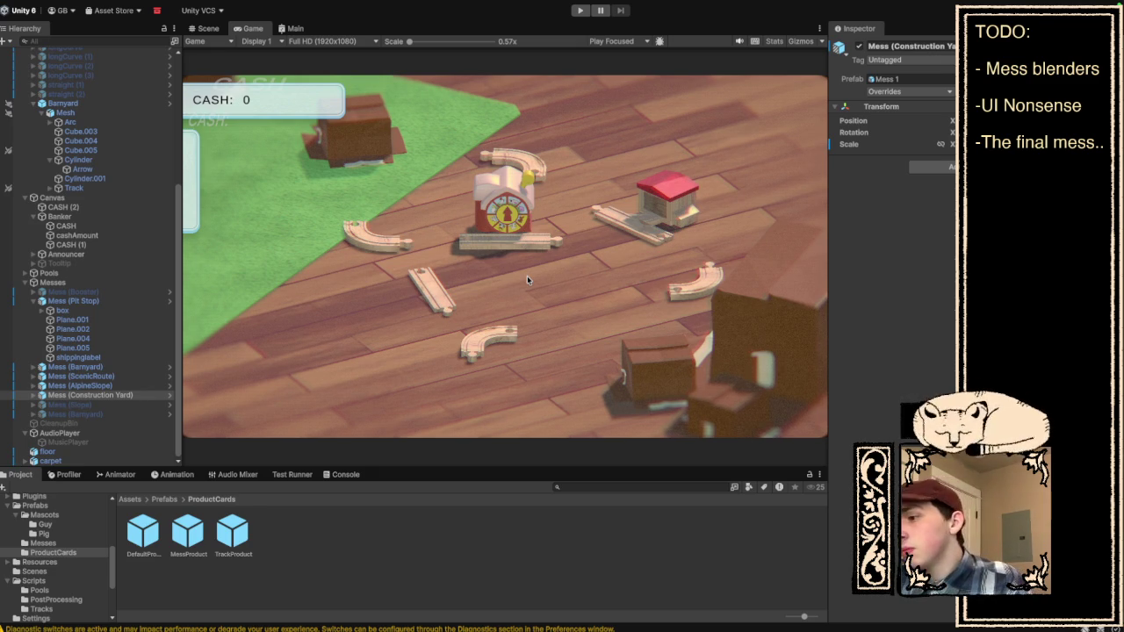
key(ctrl+Left)
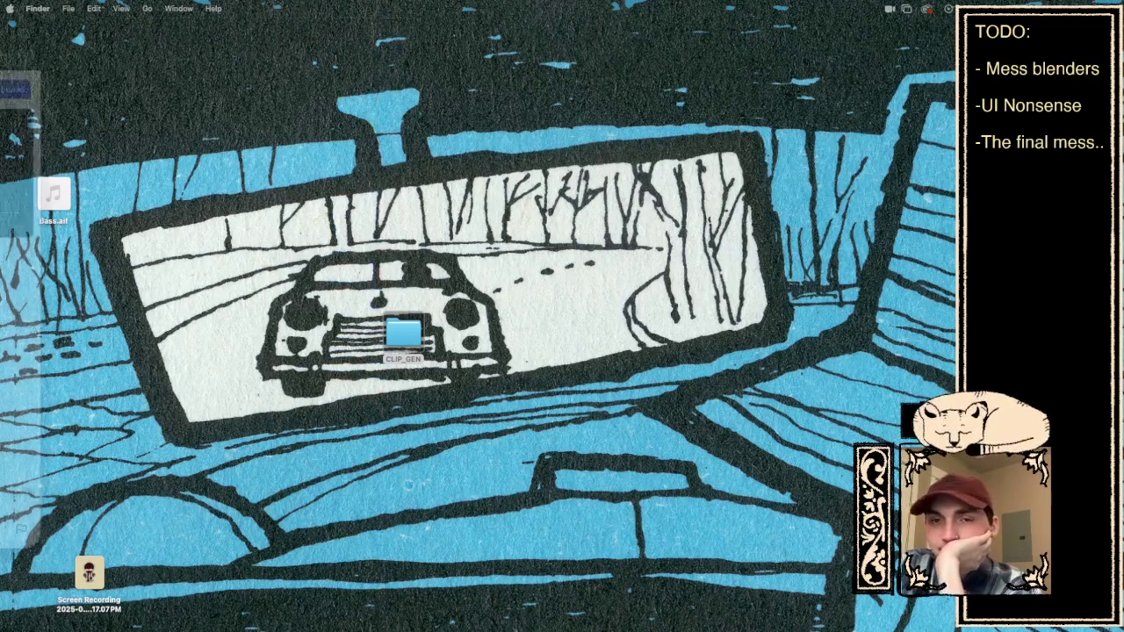
key(super+Tab)
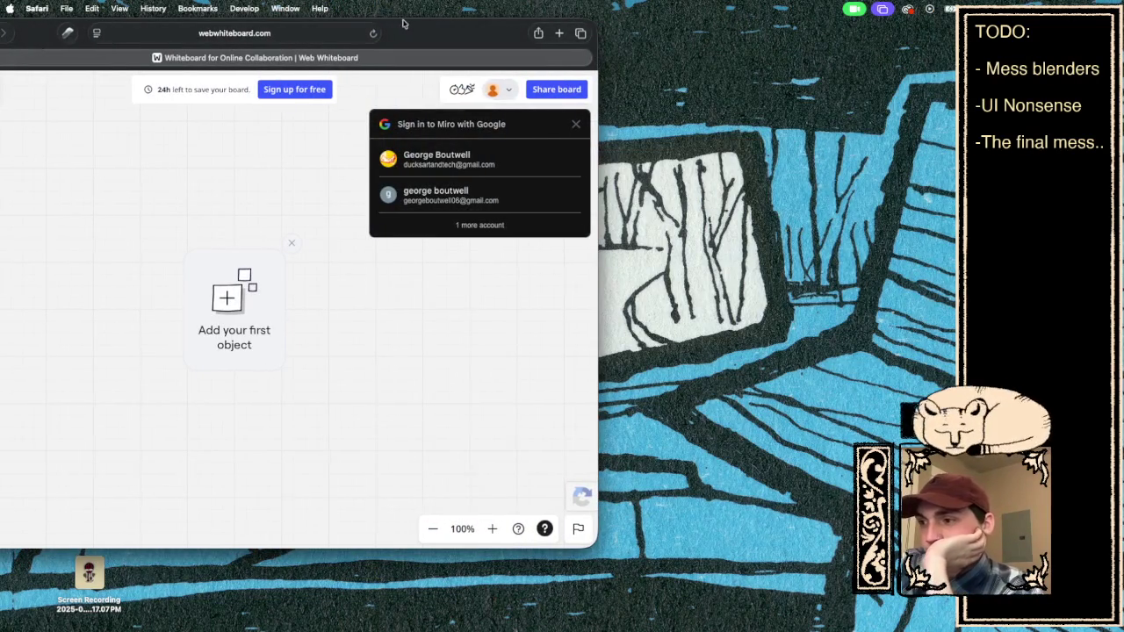
Maximize the browser and sketch a red car with wheels and windows using the pen.
drag(403, 24, 759, 24)
click(230, 35)
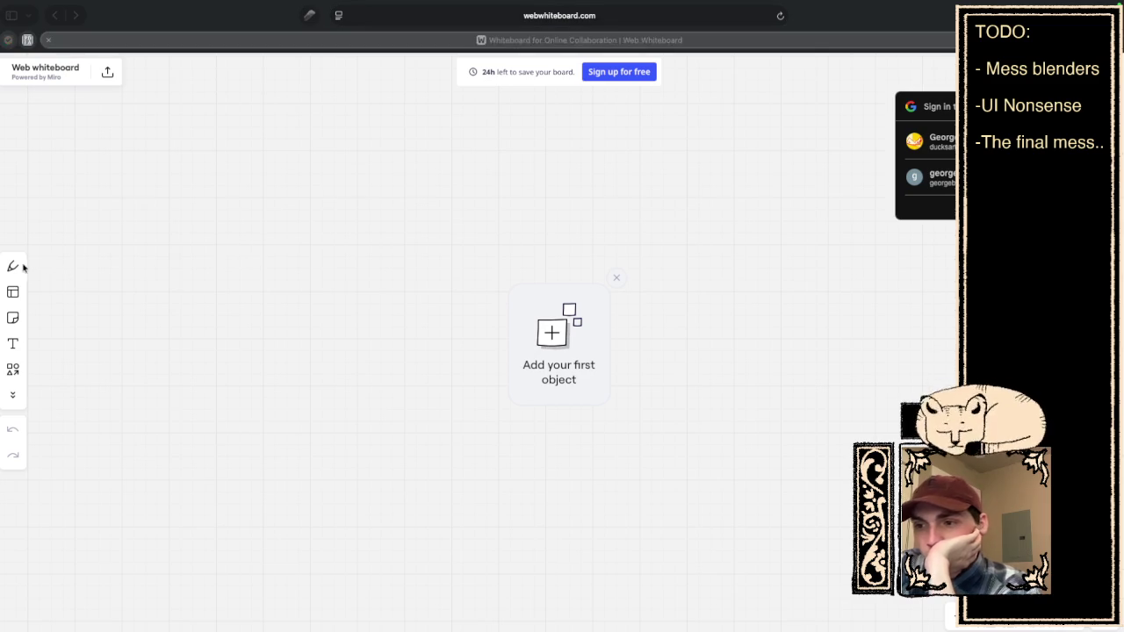
click(12, 266)
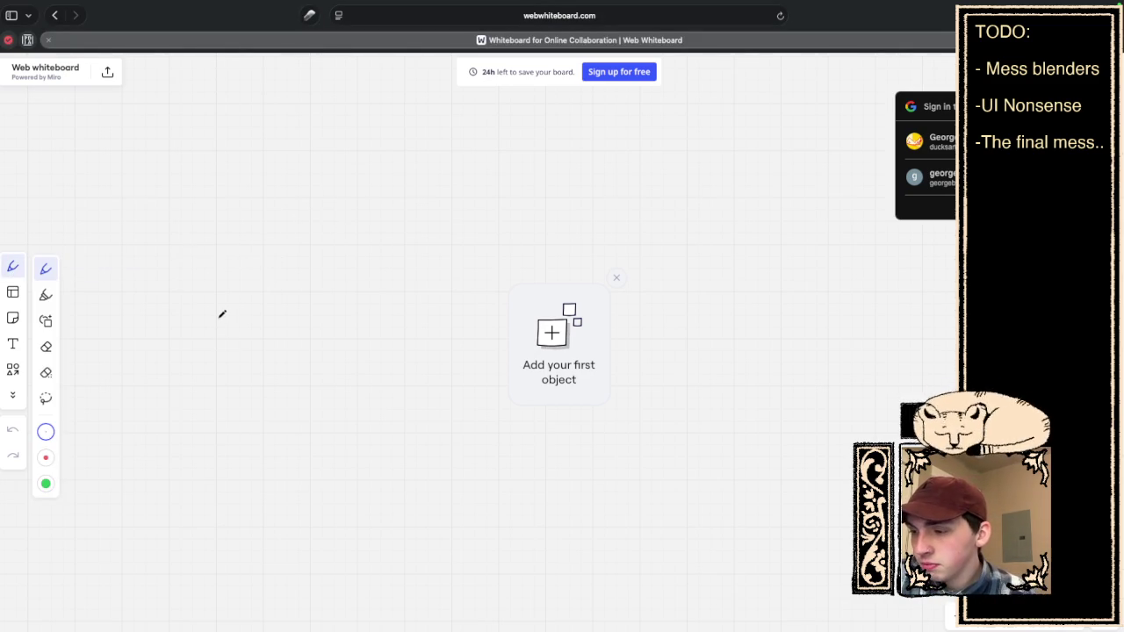
drag(216, 312, 297, 372)
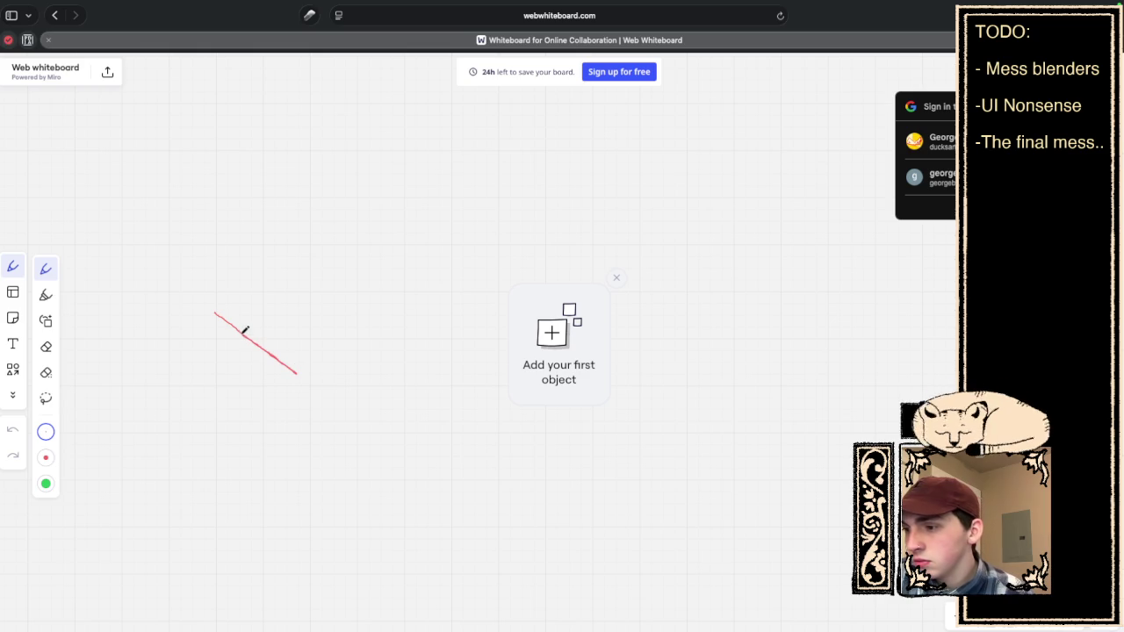
mouse_move(216, 310)
mouse_down()
mouse_move(221, 261)
mouse_move(275, 261)
mouse_move(314, 237)
mouse_move(373, 273)
mouse_move(394, 320)
mouse_move(425, 350)
mouse_up()
mouse_move(300, 374)
mouse_down()
mouse_move(349, 401)
mouse_move(409, 403)
mouse_move(439, 374)
mouse_move(422, 350)
mouse_up()
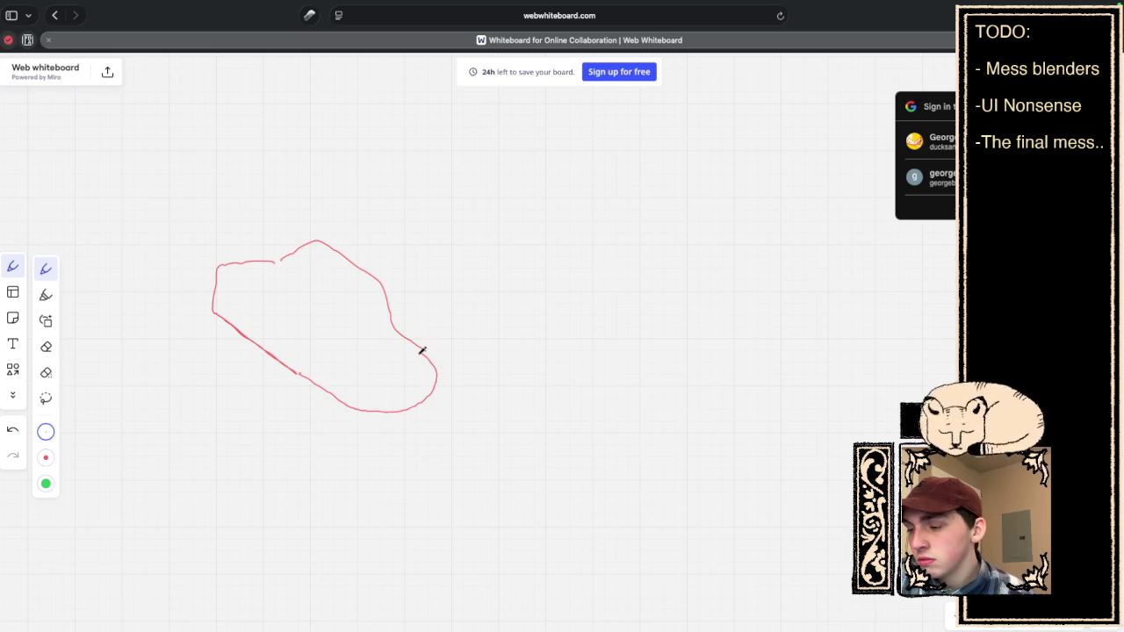
drag(387, 407, 434, 367)
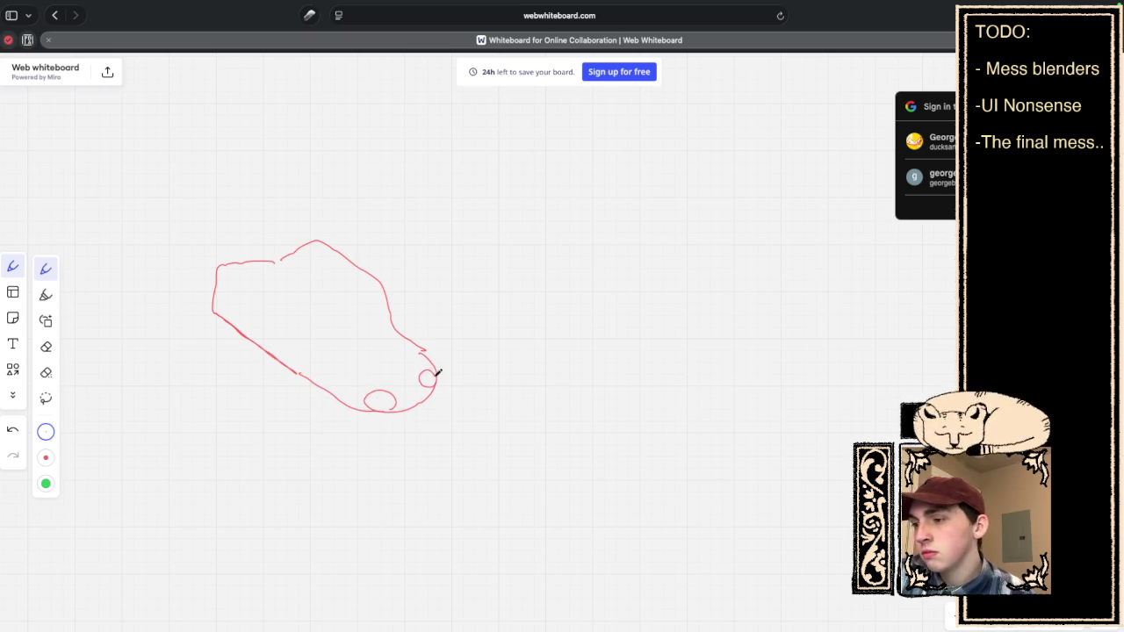
drag(313, 384, 303, 380)
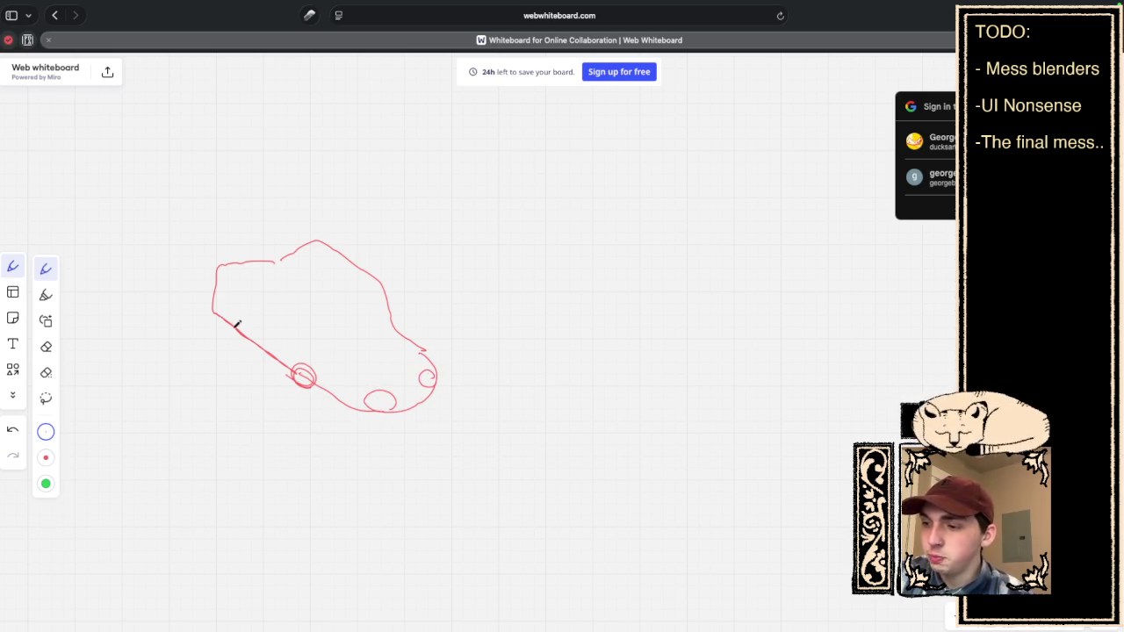
drag(221, 325, 240, 325)
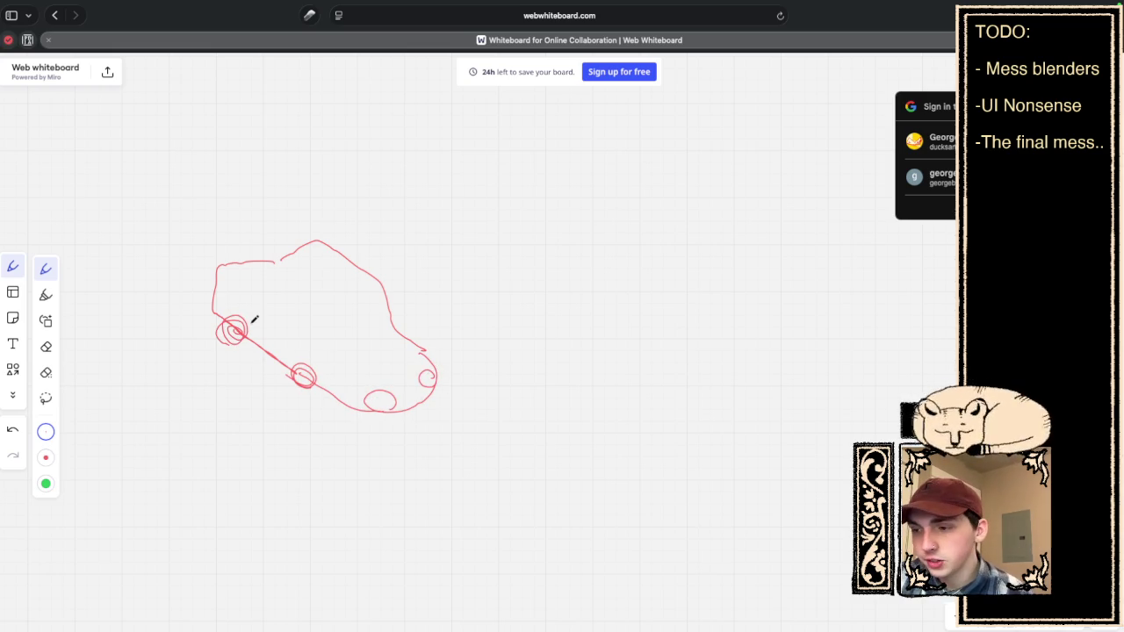
mouse_move(346, 302)
mouse_down()
mouse_move(346, 333)
mouse_move(394, 329)
mouse_move(389, 293)
mouse_move(346, 307)
mouse_up()
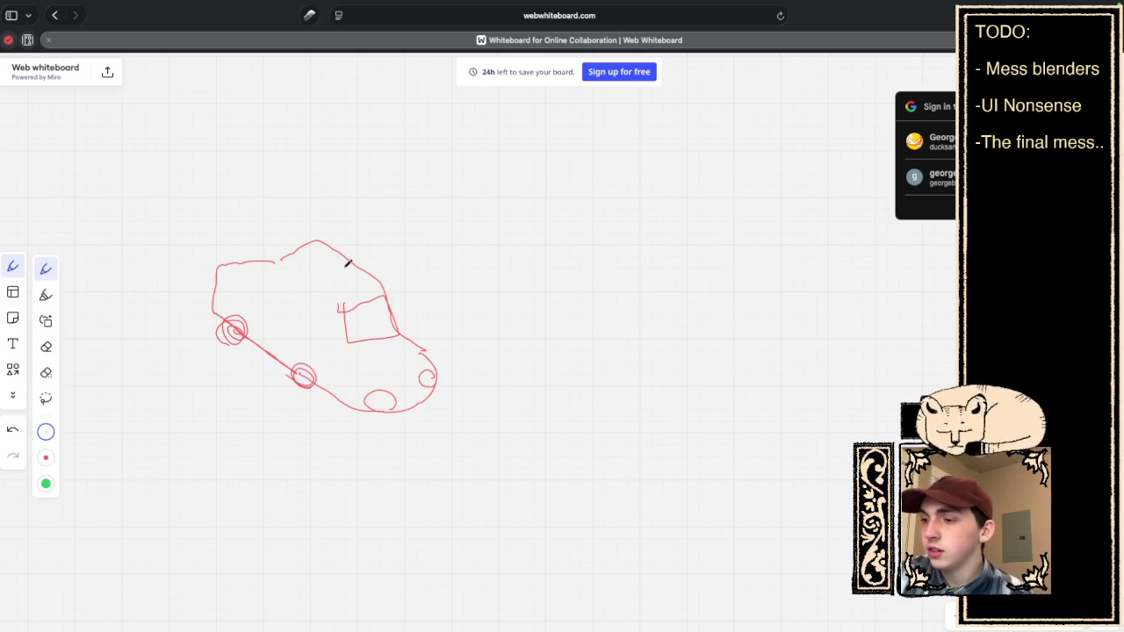
mouse_move(270, 299)
mouse_down()
mouse_move(333, 334)
mouse_move(326, 301)
mouse_move(274, 281)
mouse_move(265, 295)
mouse_up()
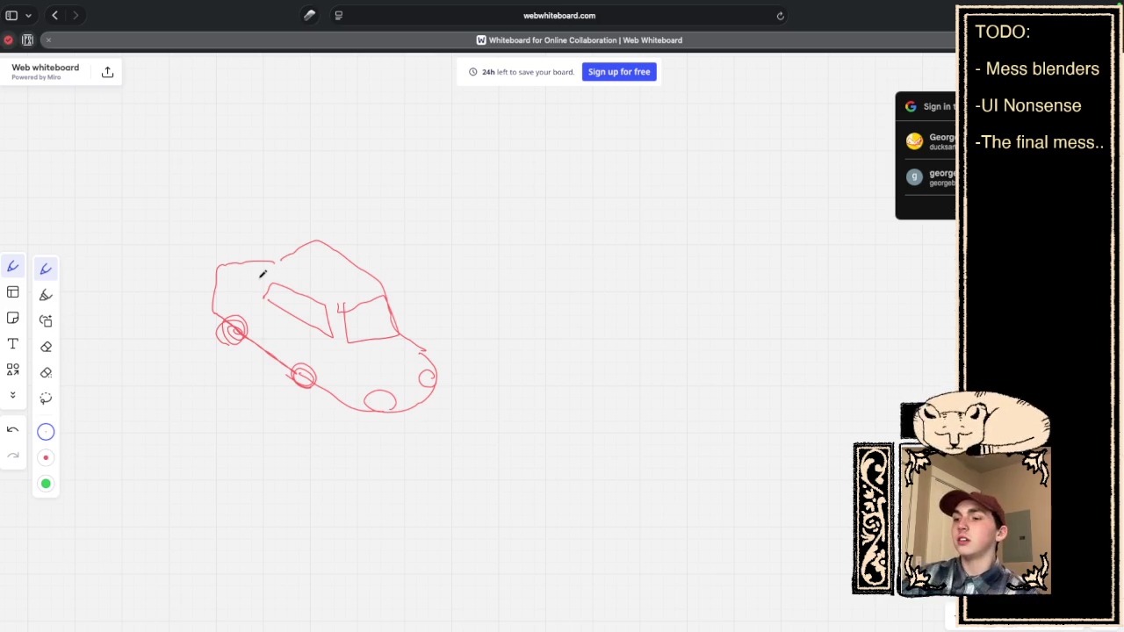
Handwrite 'Spin' with a curly bracket under the car and start a panel box's left edge.
mouse_move(263, 440)
mouse_down()
mouse_move(258, 453)
mouse_move(278, 452)
mouse_move(295, 429)
mouse_move(312, 444)
mouse_move(265, 414)
mouse_up()
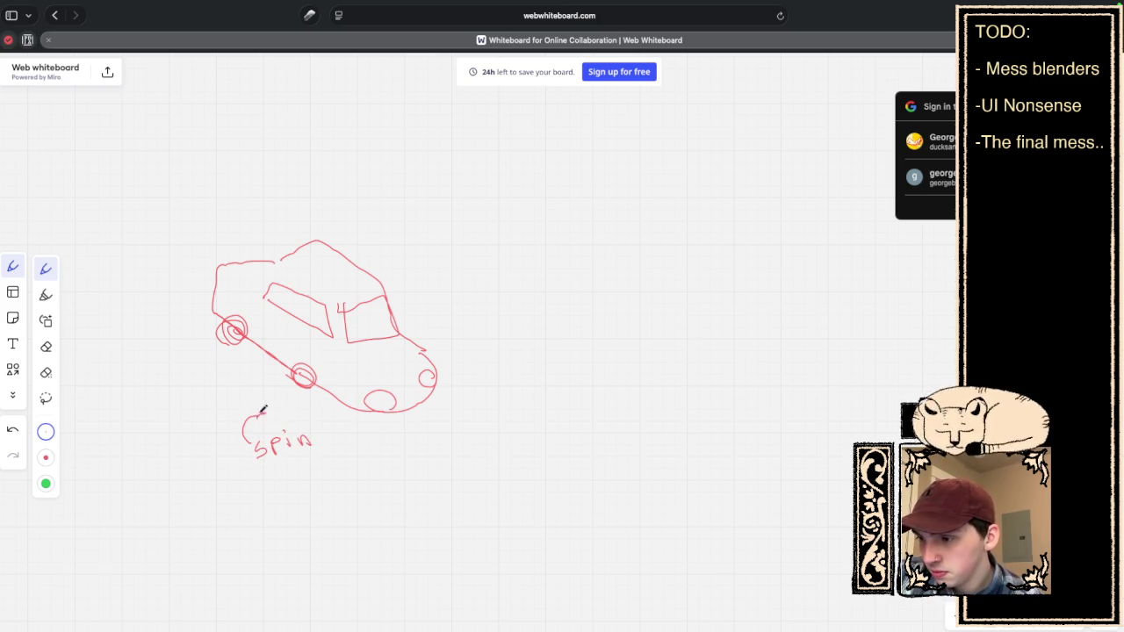
mouse_move(325, 438)
mouse_down()
mouse_move(333, 457)
mouse_move(312, 477)
mouse_move(327, 489)
mouse_up()
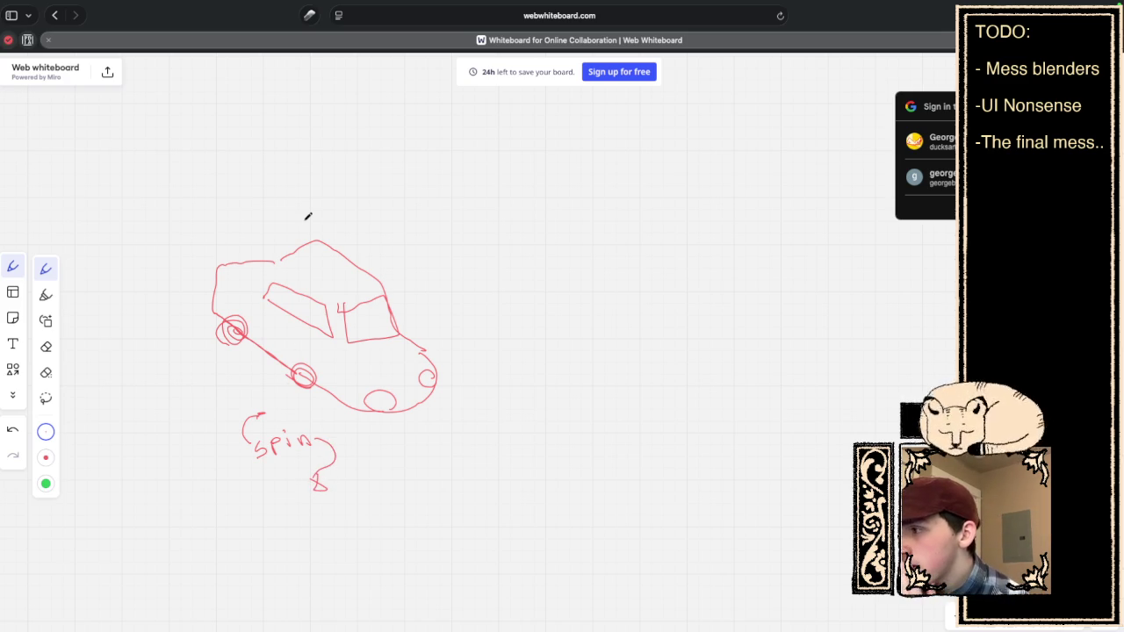
mouse_move(468, 193)
mouse_down()
mouse_move(474, 492)
mouse_move(469, 246)
mouse_up()
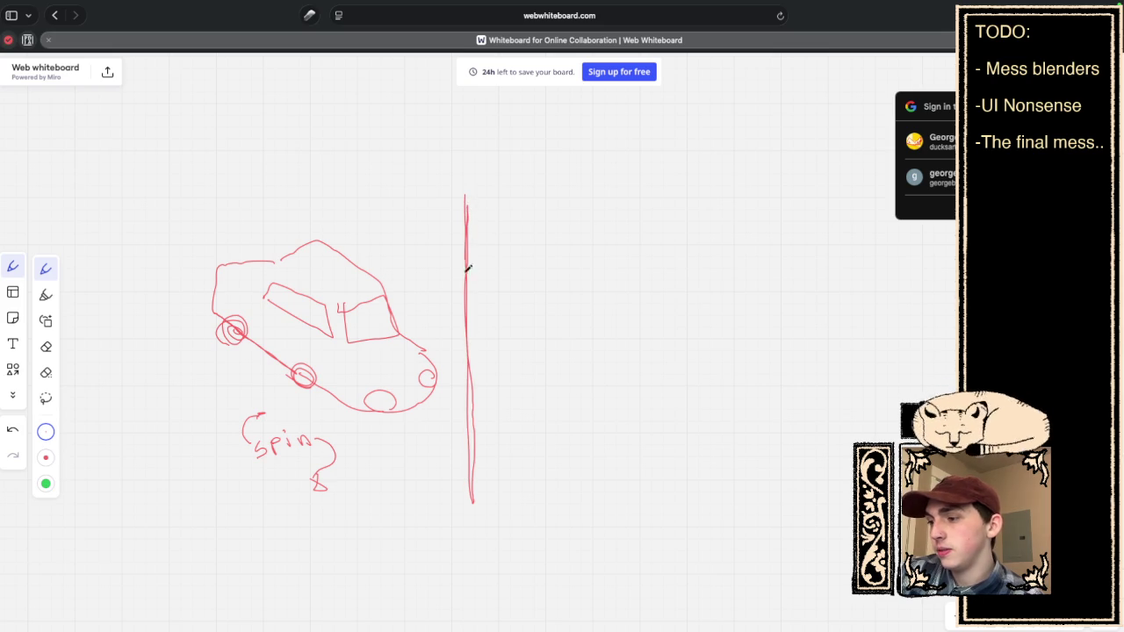
Complete the panel box and title it 'name of car' with an edit pencil icon.
mouse_move(476, 498)
mouse_down()
mouse_move(571, 484)
mouse_move(683, 489)
mouse_move(472, 494)
mouse_up()
mouse_move(678, 490)
mouse_down()
mouse_move(673, 201)
mouse_move(690, 483)
mouse_up()
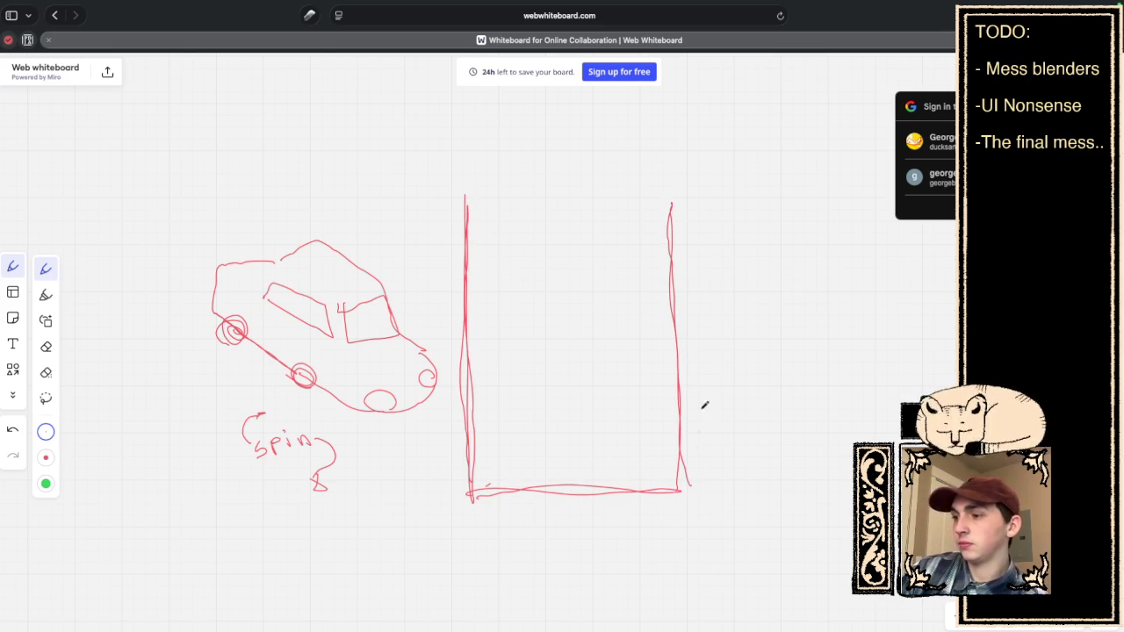
mouse_move(460, 184)
mouse_down()
mouse_move(652, 190)
mouse_move(469, 195)
mouse_up()
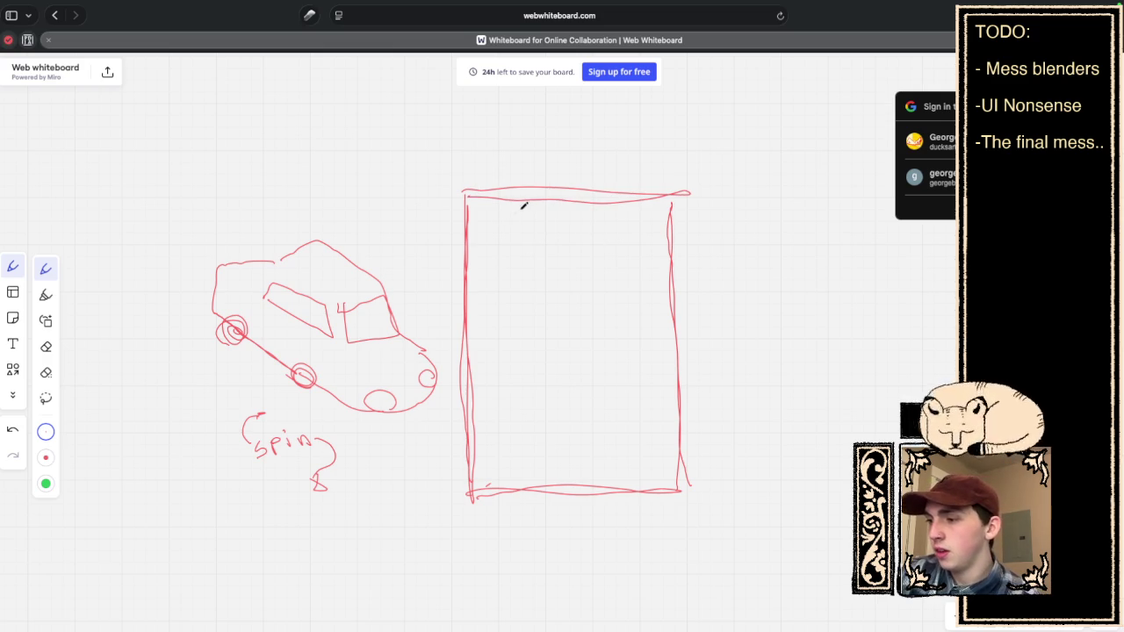
mouse_move(486, 211)
mouse_down()
mouse_move(489, 221)
mouse_move(587, 216)
mouse_move(640, 228)
mouse_move(654, 208)
mouse_move(645, 220)
mouse_up()
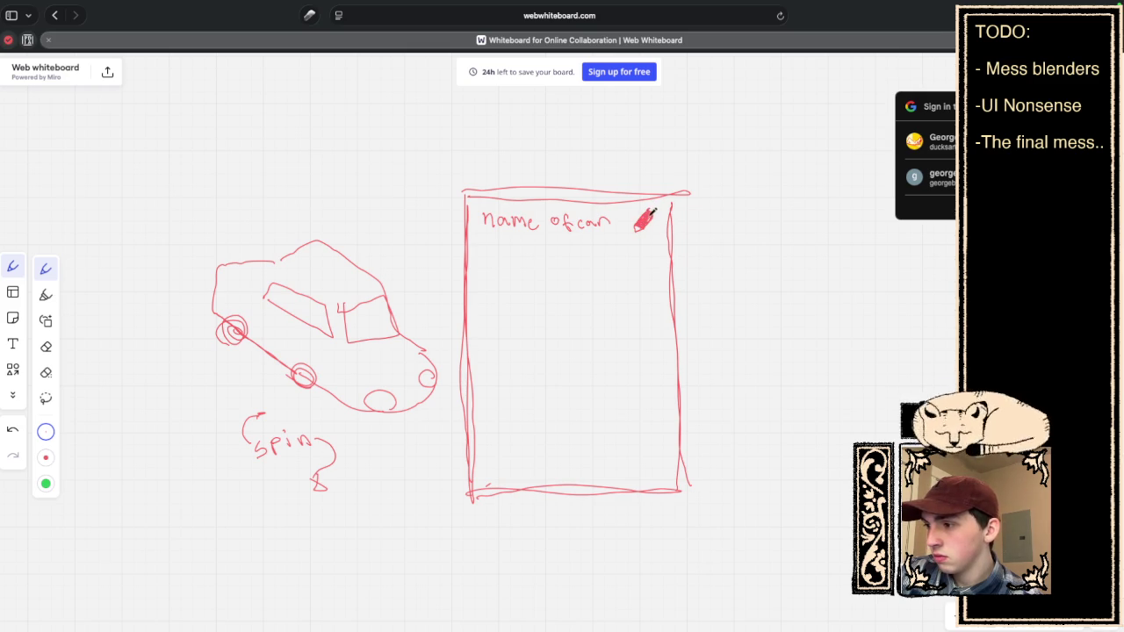
mouse_move(645, 211)
mouse_down()
mouse_move(633, 227)
mouse_move(645, 212)
mouse_move(657, 234)
mouse_move(642, 234)
mouse_move(654, 220)
mouse_up()
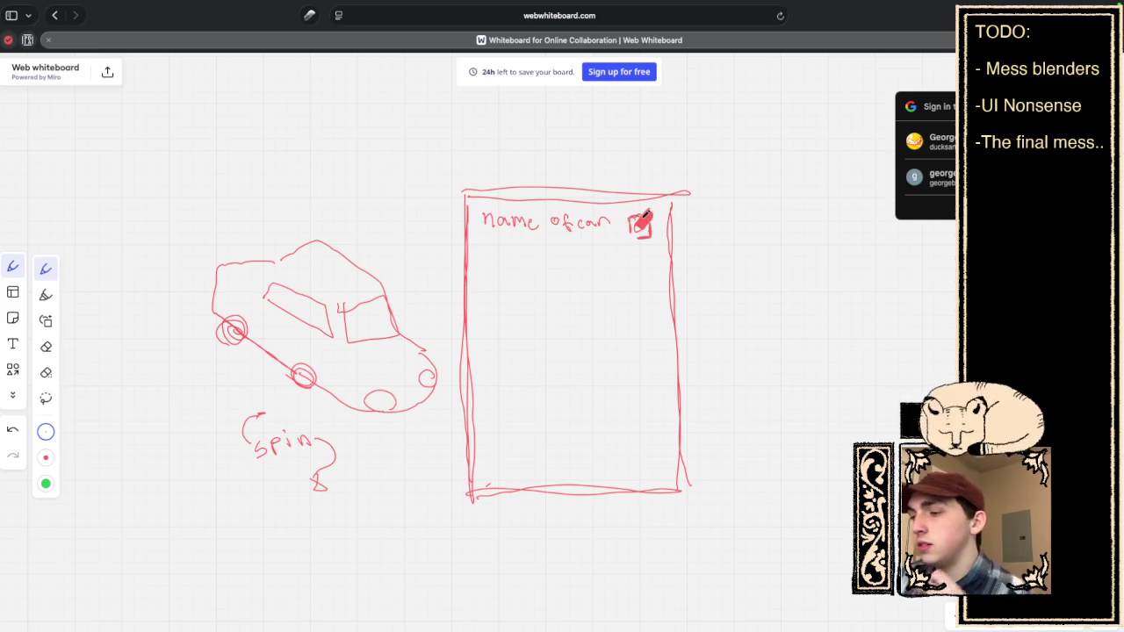
Draw three slider bars with handles, label the first 'Cap', and begin a left arrow.
drag(501, 277, 501, 462)
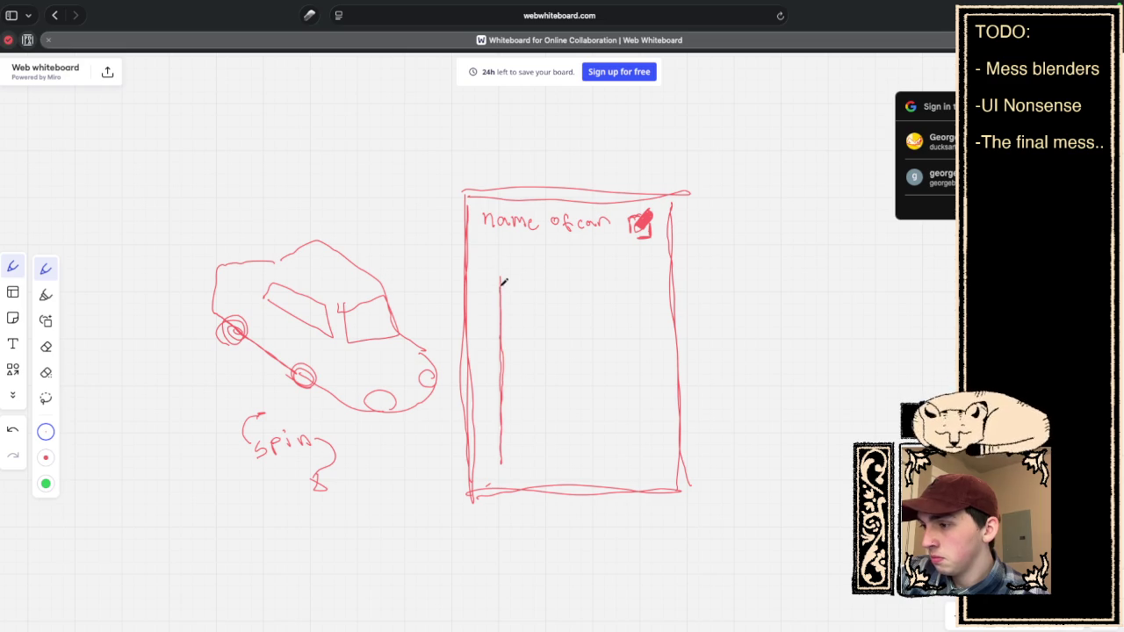
mouse_move(505, 276)
mouse_down()
mouse_move(502, 465)
mouse_move(564, 383)
mouse_move(573, 279)
mouse_move(564, 468)
mouse_up()
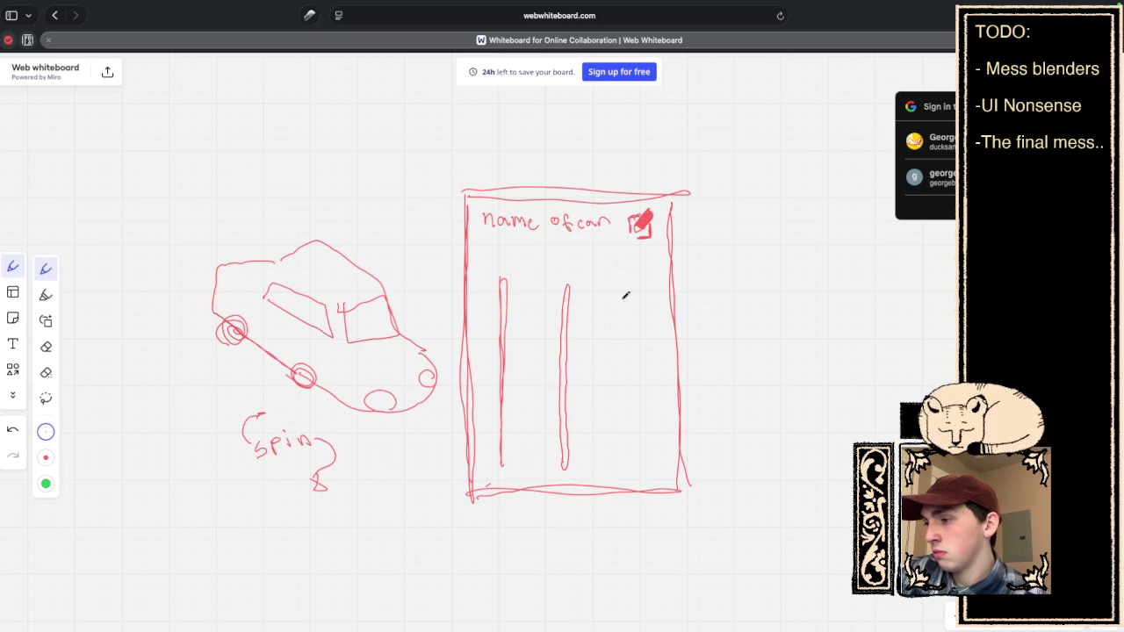
mouse_move(618, 284)
mouse_down()
mouse_move(619, 441)
mouse_move(619, 285)
mouse_up()
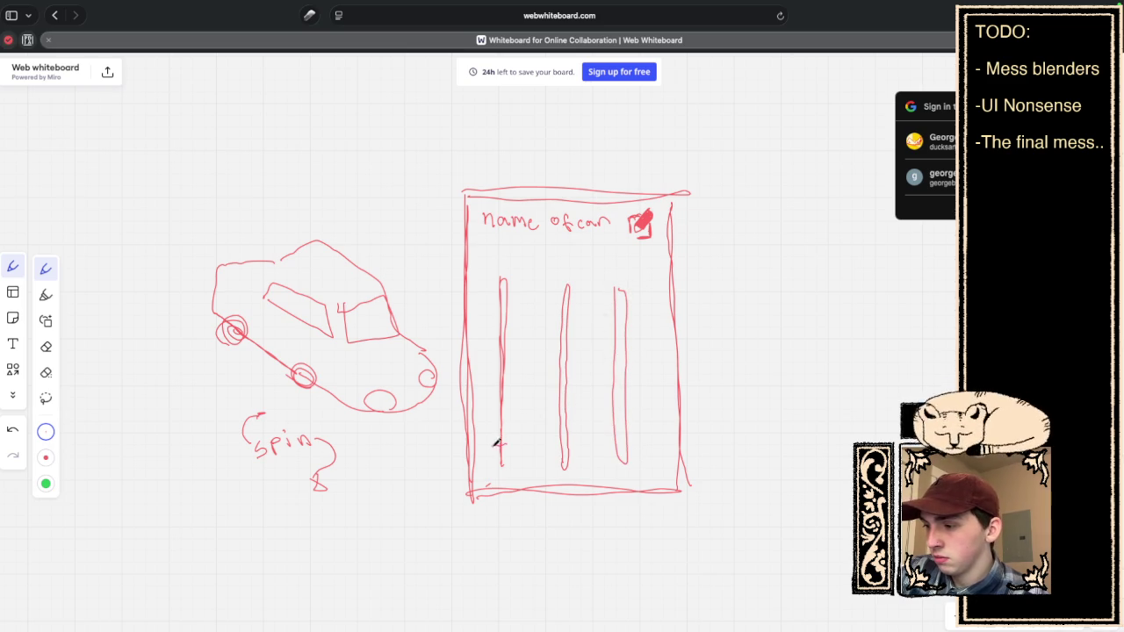
drag(556, 445, 632, 442)
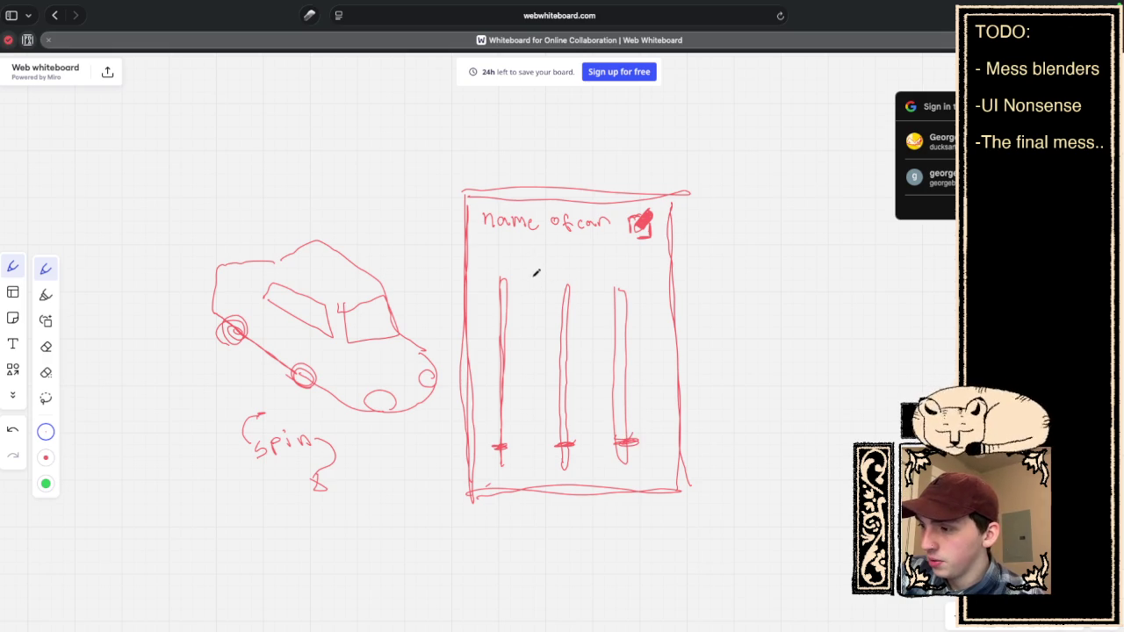
mouse_move(491, 257)
mouse_down()
mouse_move(532, 268)
mouse_move(542, 256)
mouse_up()
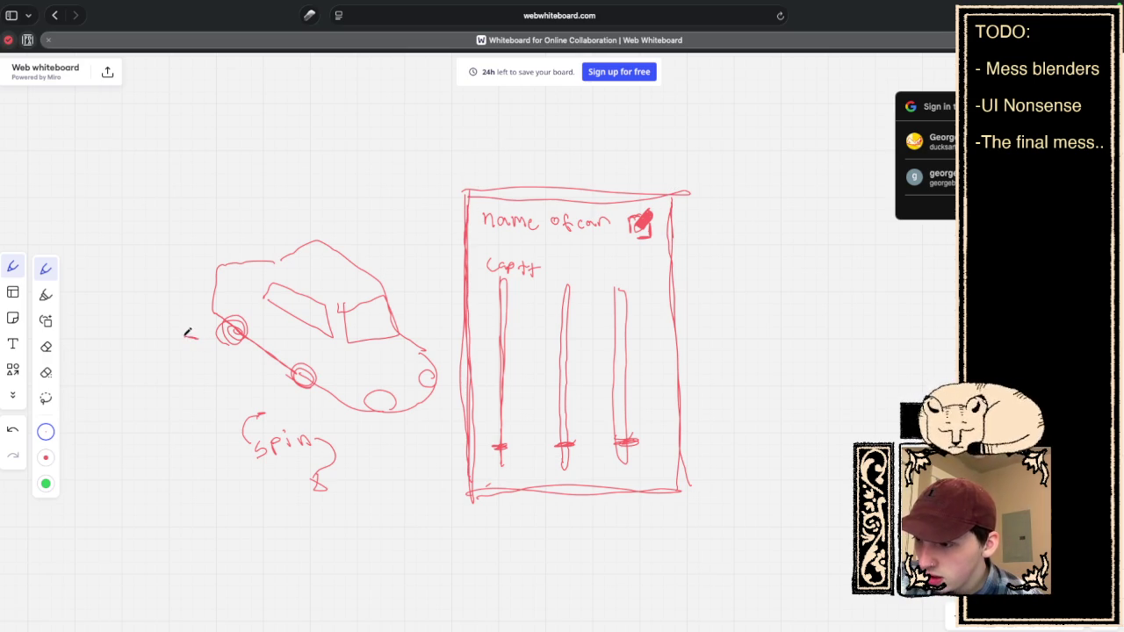
mouse_move(183, 336)
mouse_down()
mouse_move(197, 331)
mouse_move(181, 329)
mouse_move(181, 314)
mouse_move(180, 344)
mouse_up()
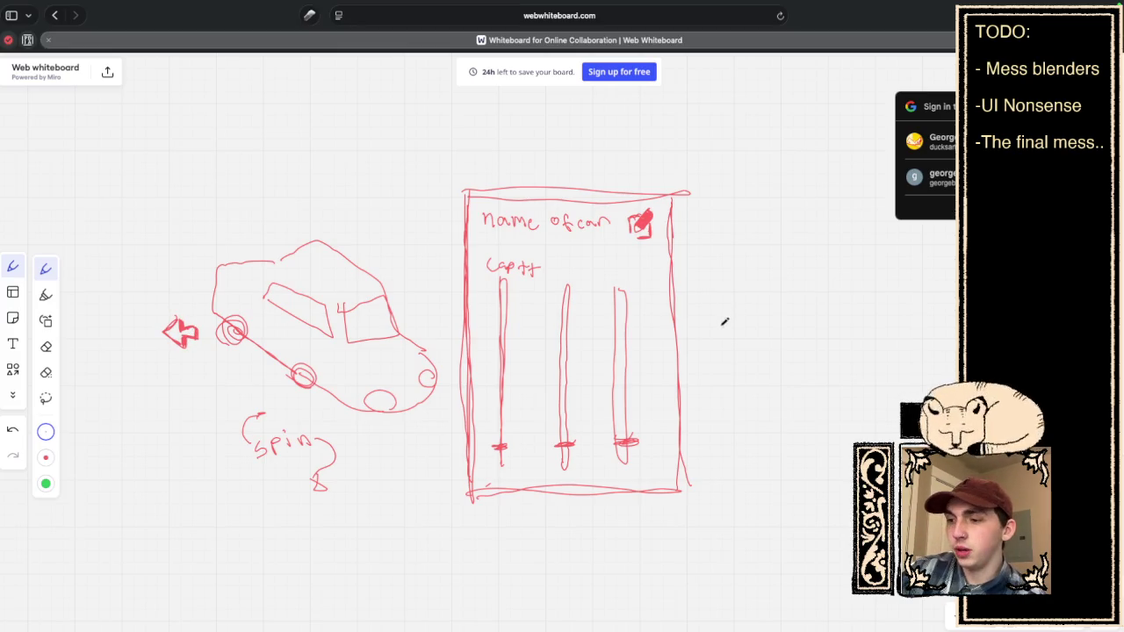
Draw a filled right arrow beside the panel and write a note under the left arrow.
mouse_move(725, 321)
mouse_down()
mouse_move(743, 320)
mouse_move(722, 329)
mouse_move(744, 335)
mouse_move(746, 304)
mouse_move(757, 321)
mouse_move(755, 340)
mouse_move(745, 339)
mouse_up()
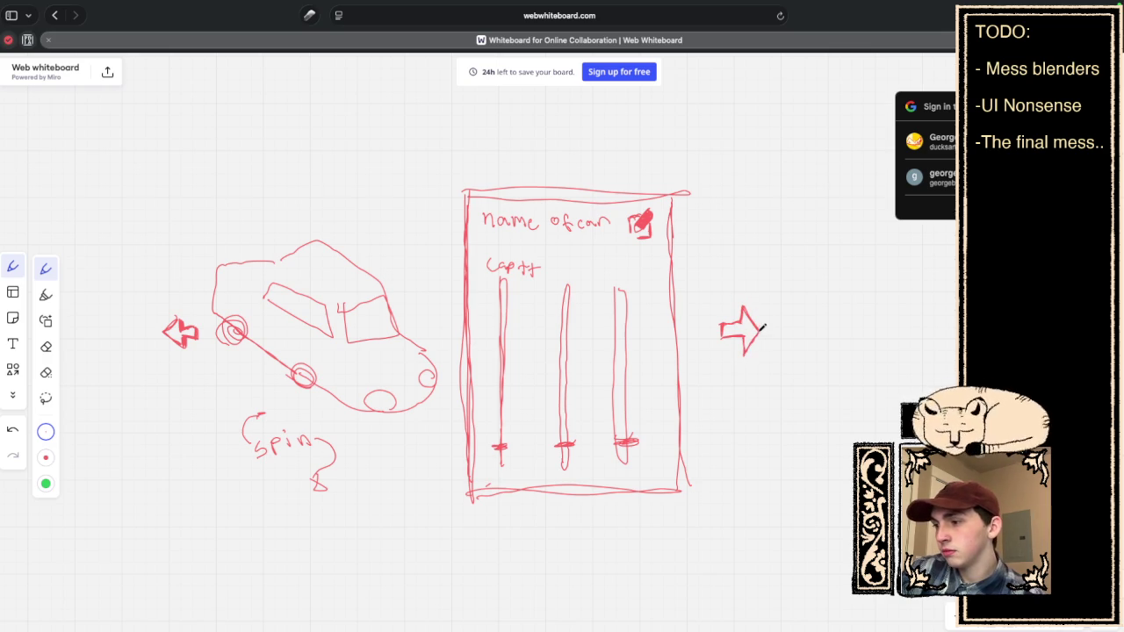
mouse_move(755, 338)
mouse_down()
mouse_move(747, 355)
mouse_move(742, 339)
mouse_up()
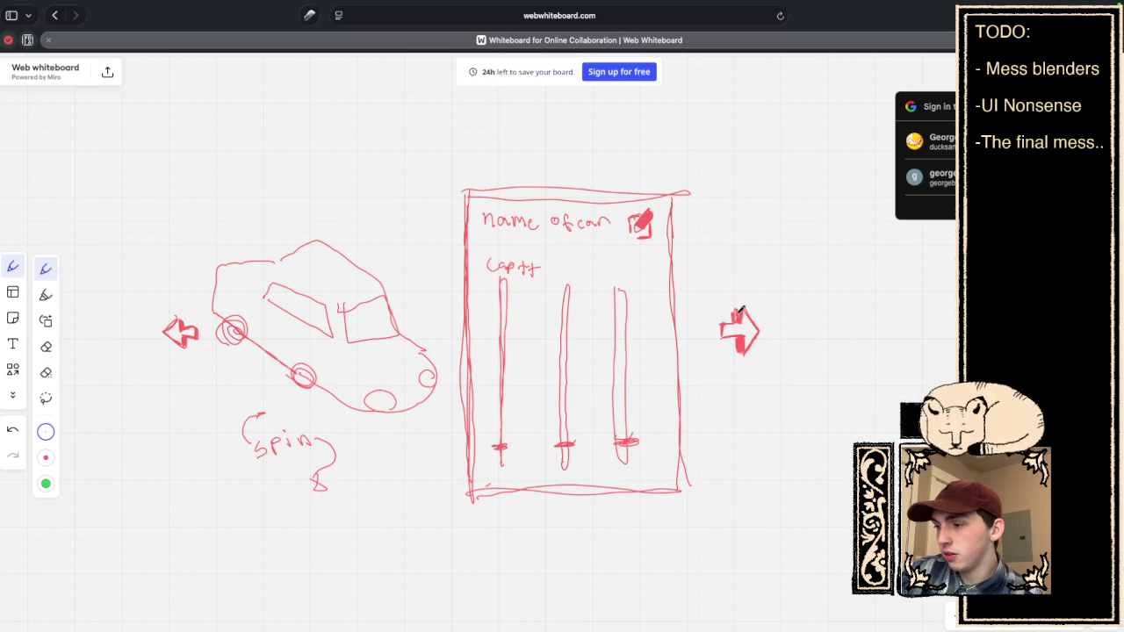
drag(718, 327, 714, 333)
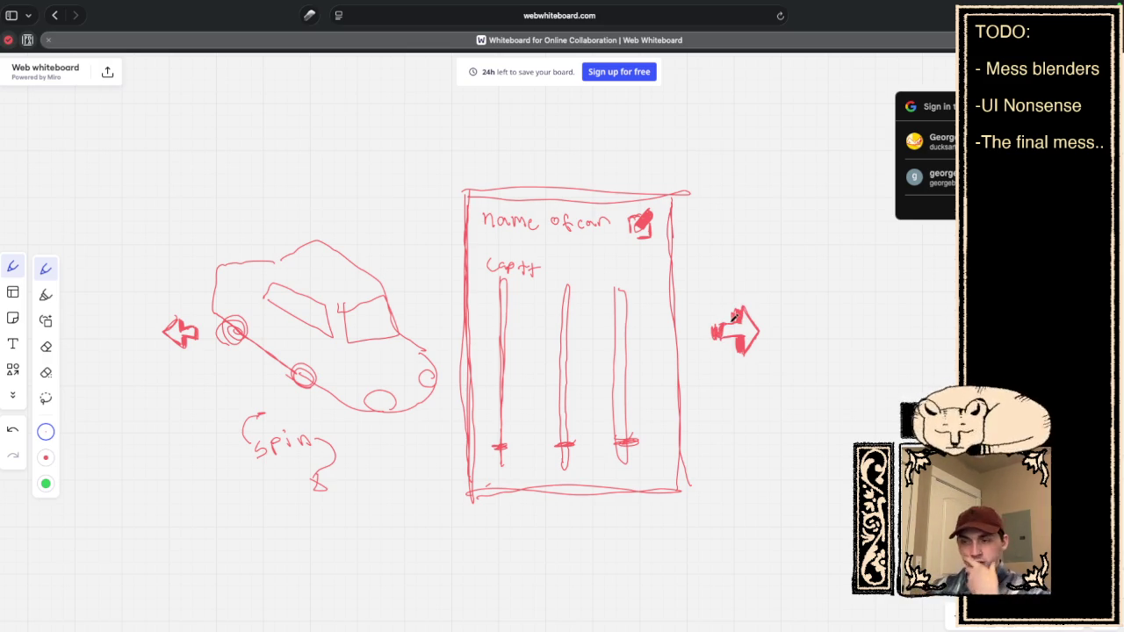
drag(154, 358, 208, 355)
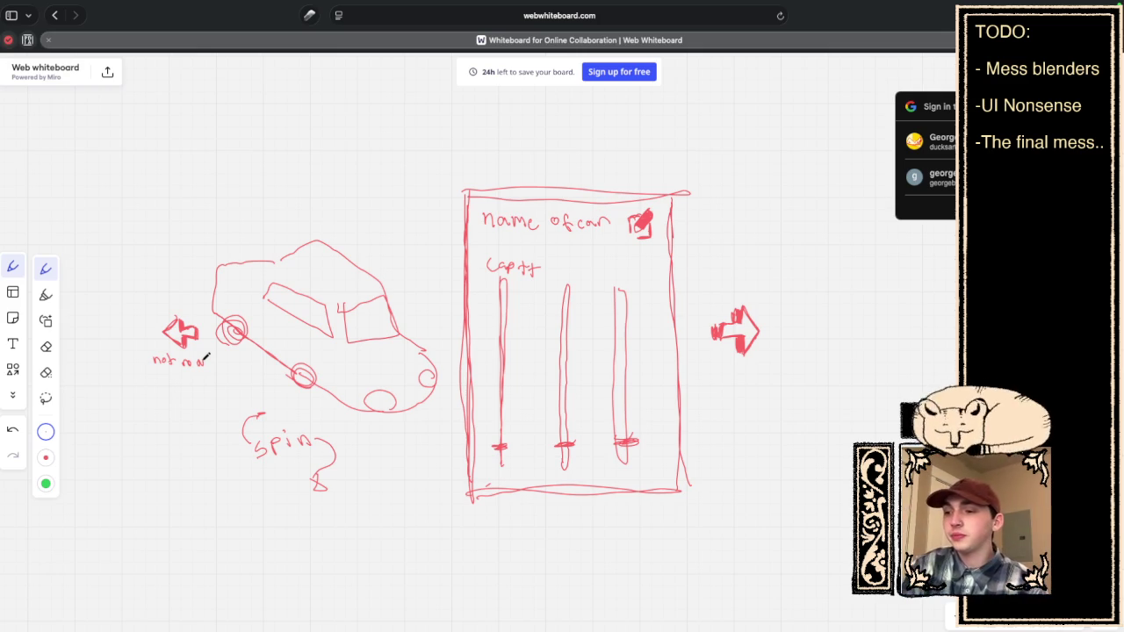
Fill the first bar's handle mark, then erase the first slider bar.
drag(501, 451, 504, 453)
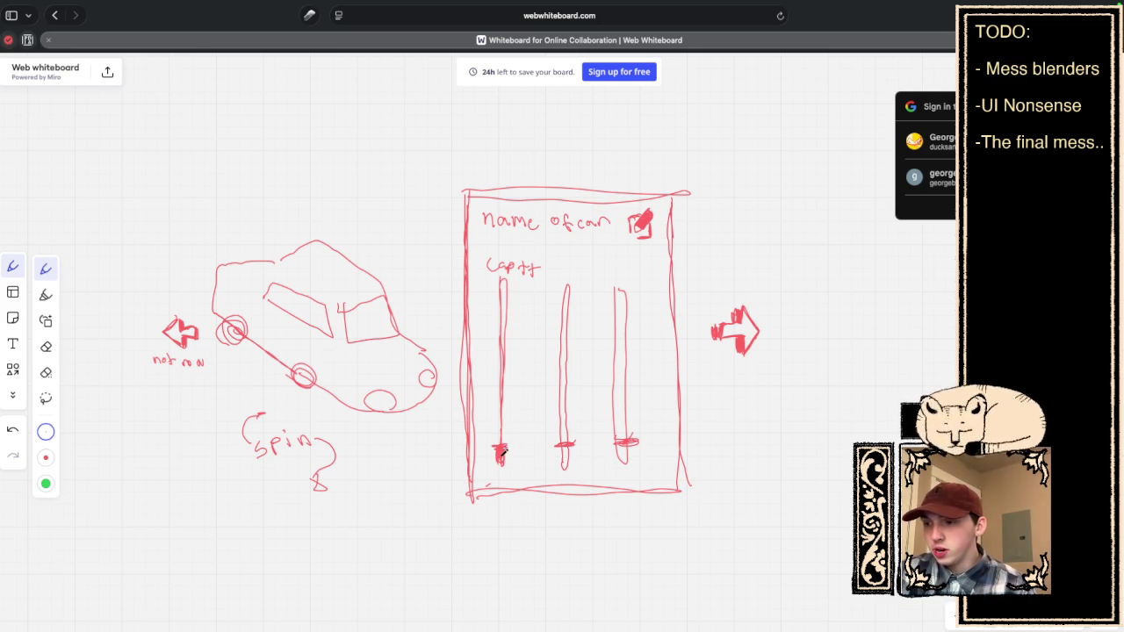
key(shift+e)
click(505, 333)
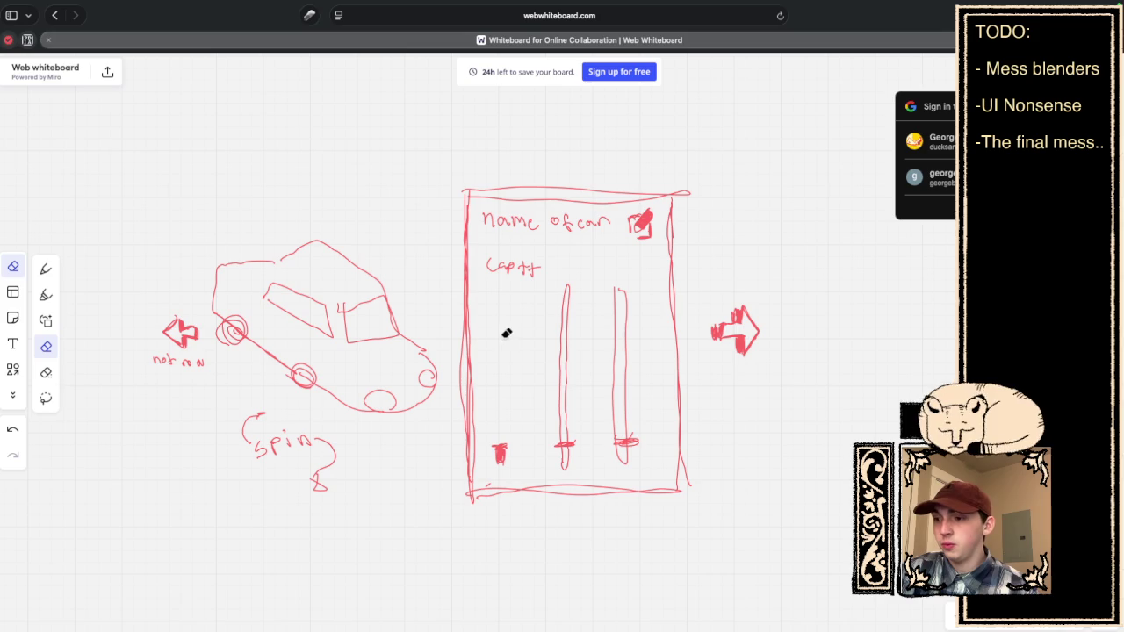
Undo the erase to restore the first slider and mark its level with the pen.
key(super+z)
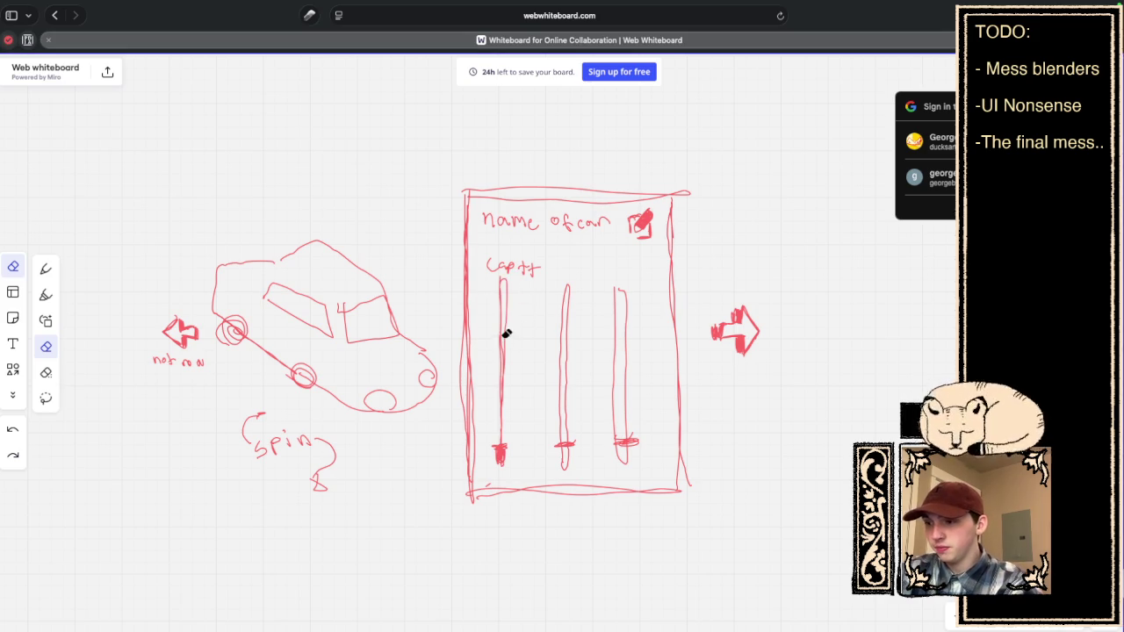
click(46, 267)
mouse_move(501, 335)
mouse_down()
mouse_move(512, 331)
mouse_move(497, 430)
mouse_up()
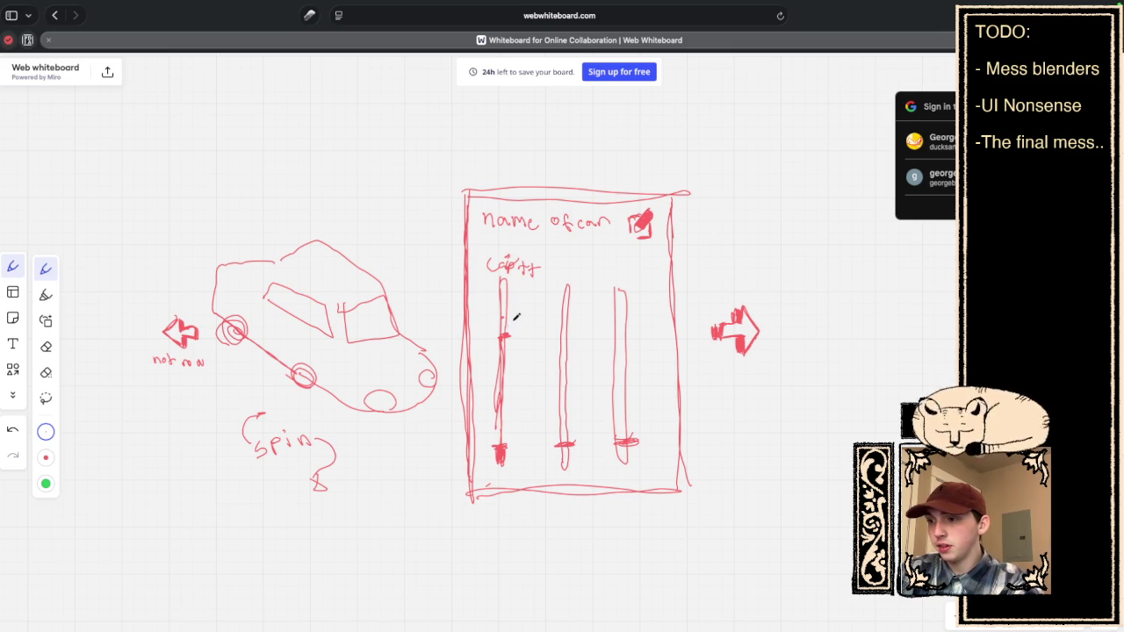
Add a short marked bar and a boxed close X beside the panel, then return to Unity.
drag(518, 312, 517, 280)
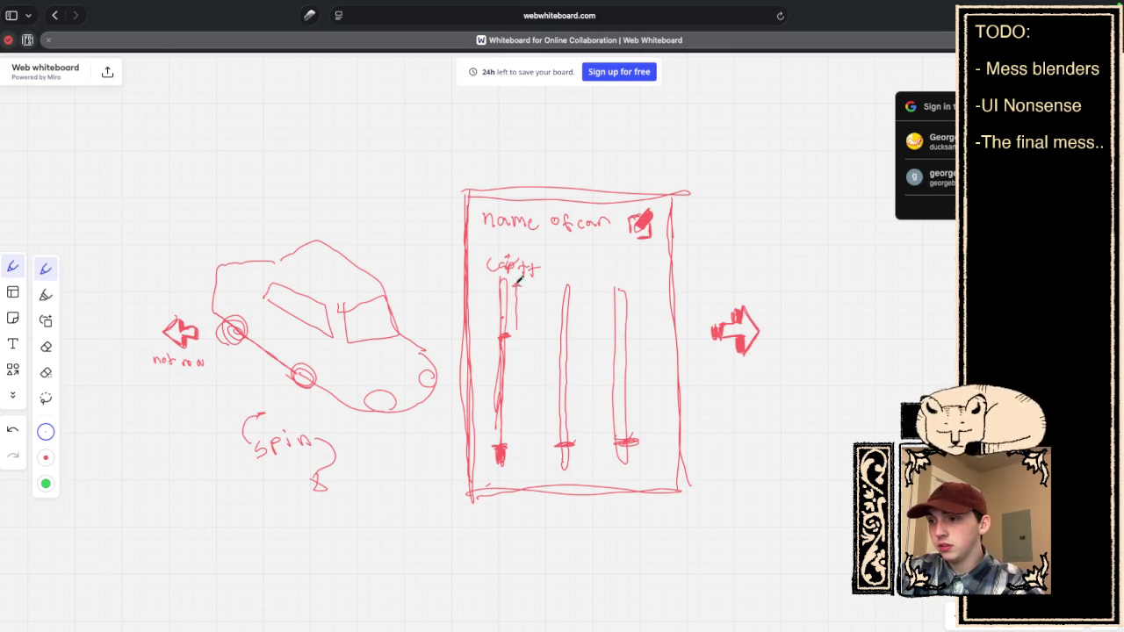
drag(516, 283, 522, 298)
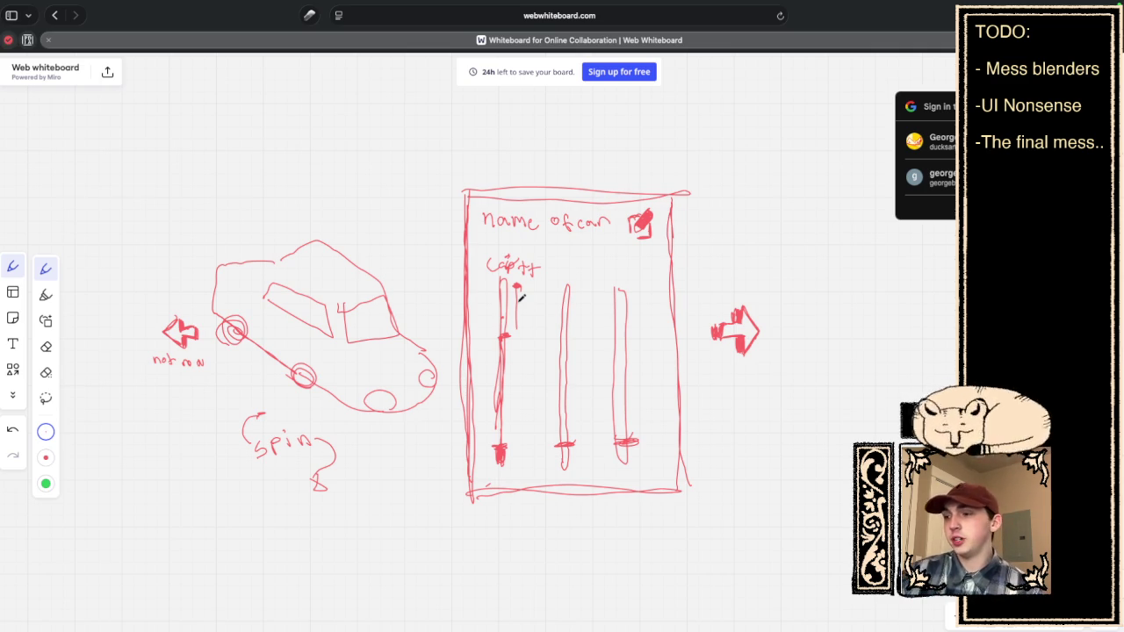
mouse_move(695, 201)
mouse_down()
mouse_move(716, 231)
mouse_move(697, 197)
mouse_move(728, 214)
mouse_move(736, 187)
mouse_up()
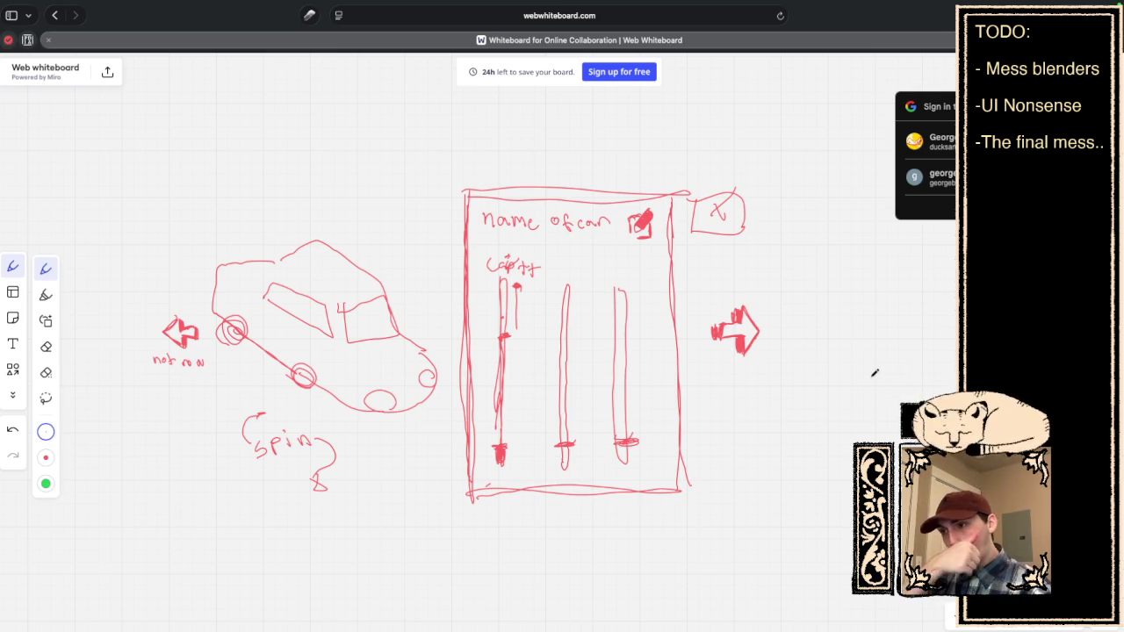
key(ctrl+Left)
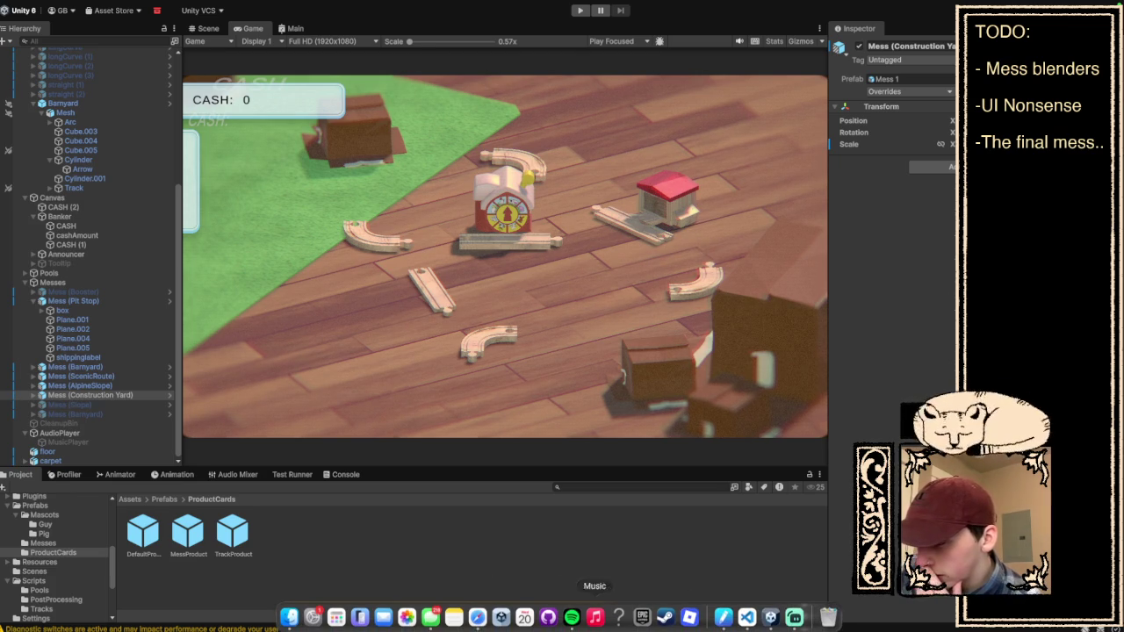
Close the Banker, Announcer, UIShop, MusicPlayer, FocusIn, MascotAgent, AudioPlayer and release-notes tabs, then open StartTrack.cs.
click(747, 627)
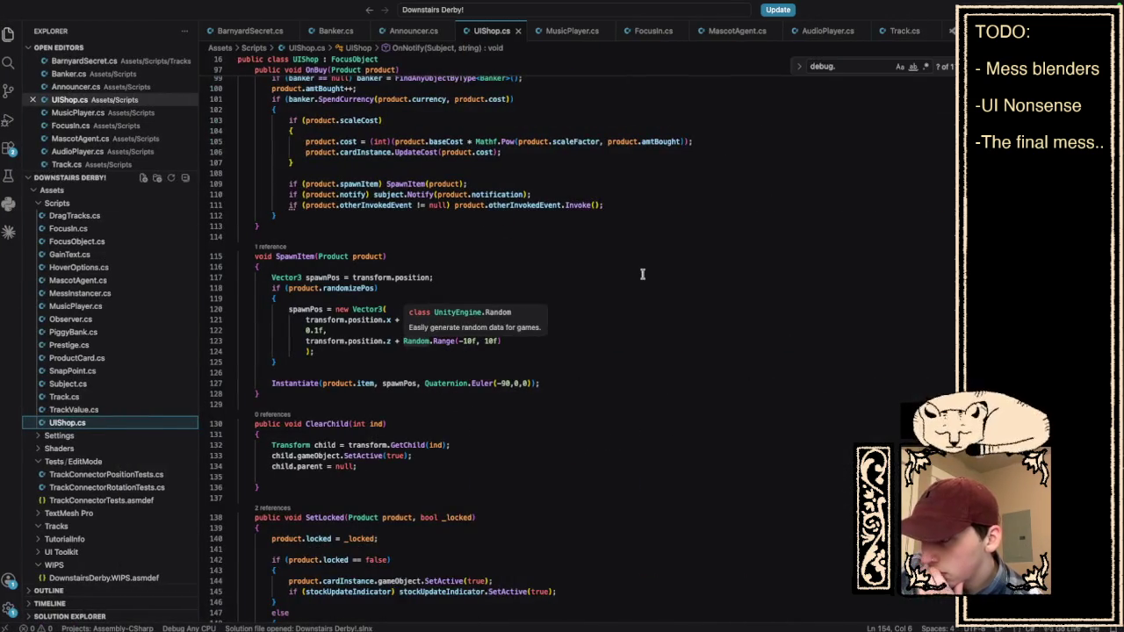
click(359, 32)
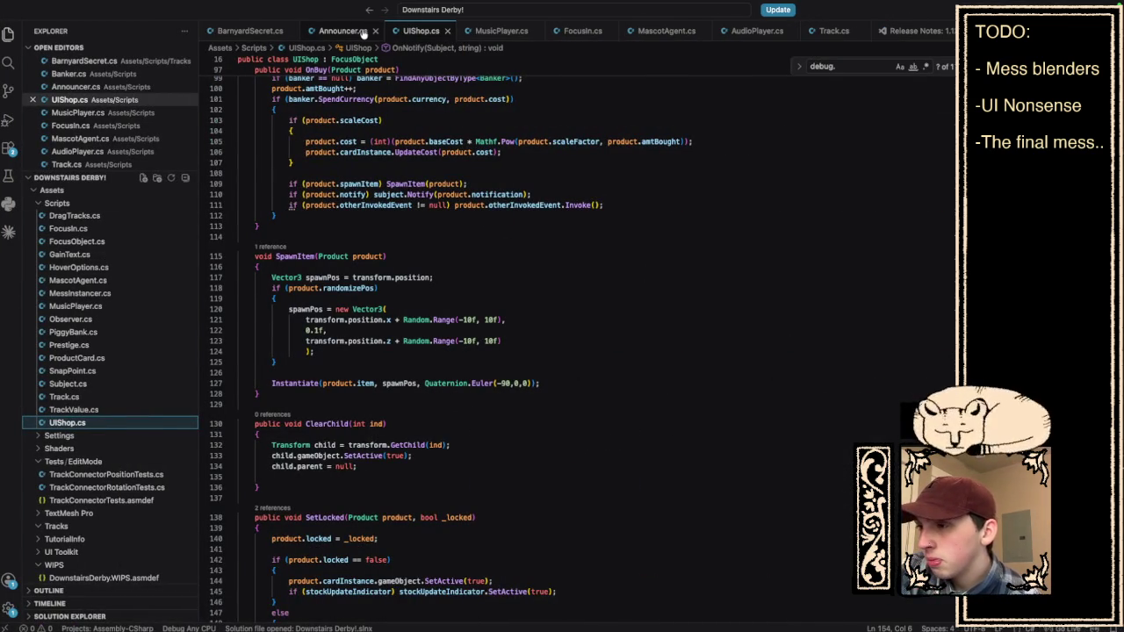
click(364, 32)
click(376, 32)
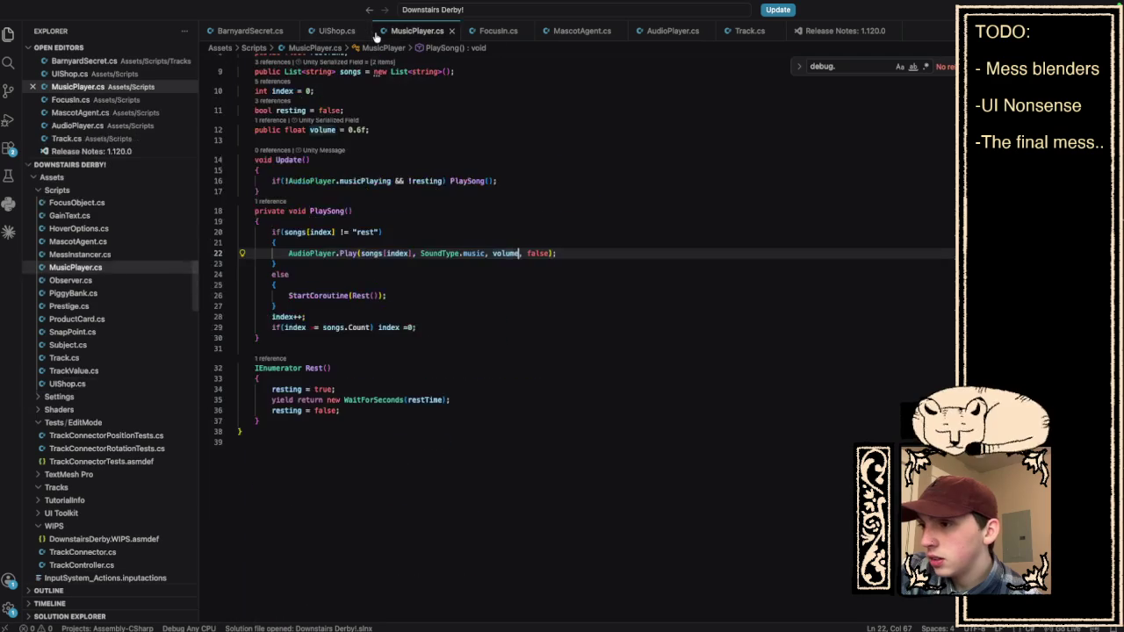
click(367, 33)
click(378, 32)
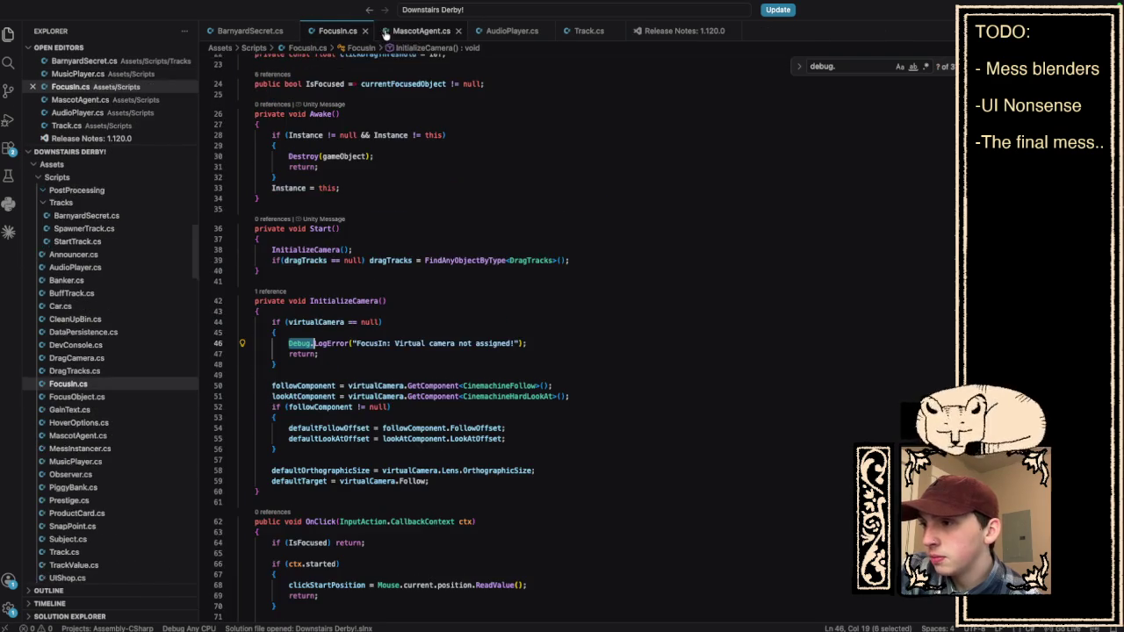
click(373, 31)
click(383, 33)
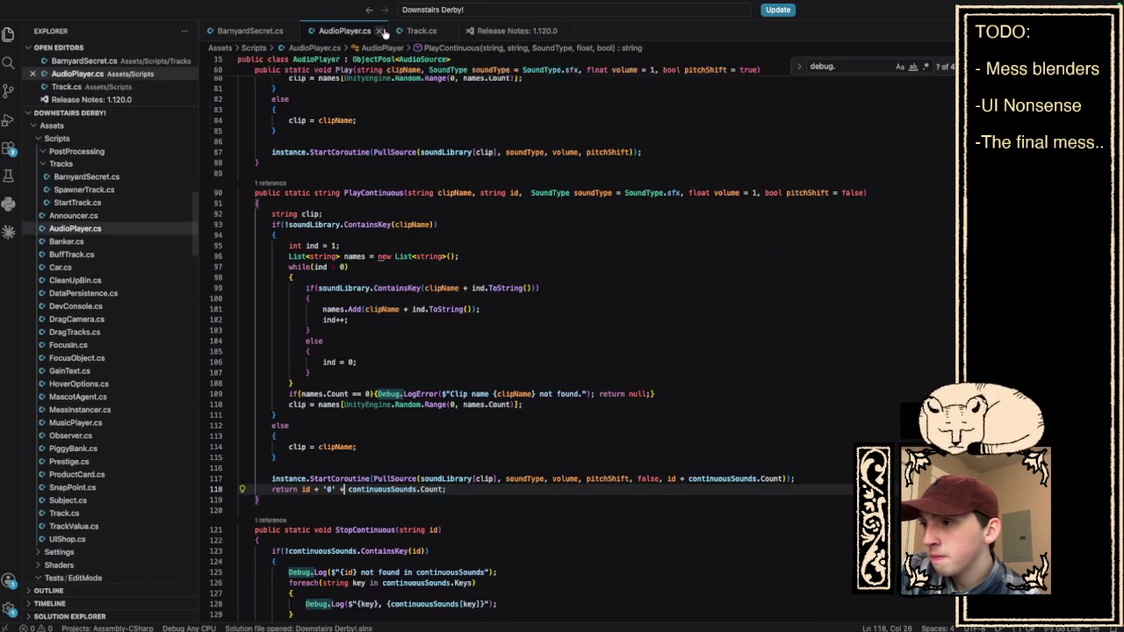
click(379, 33)
click(475, 33)
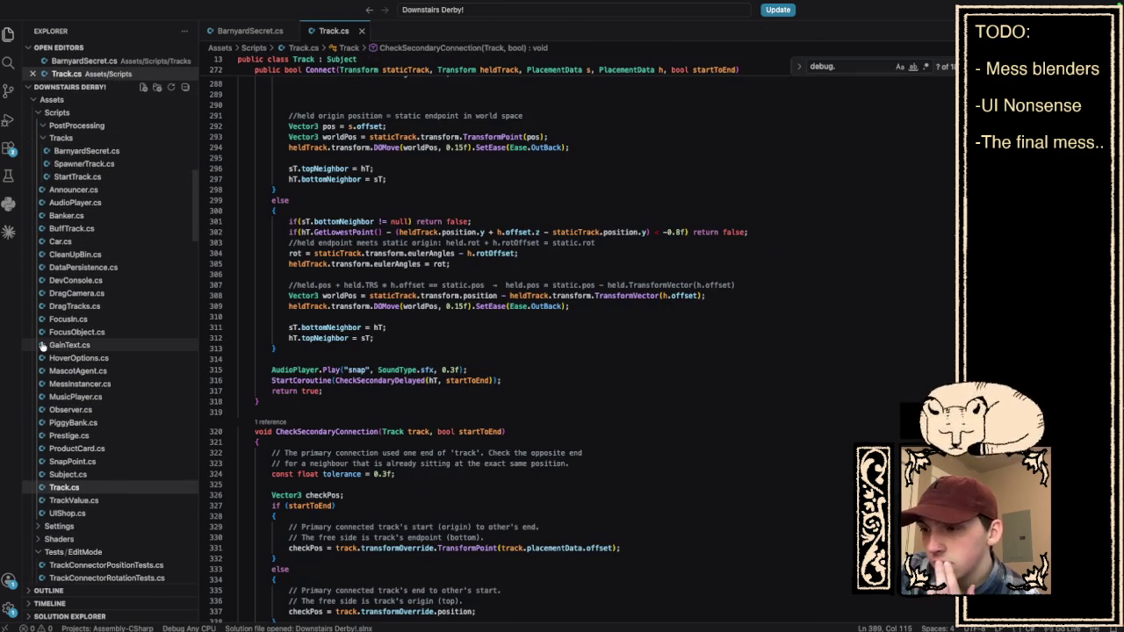
click(76, 126)
click(114, 211)
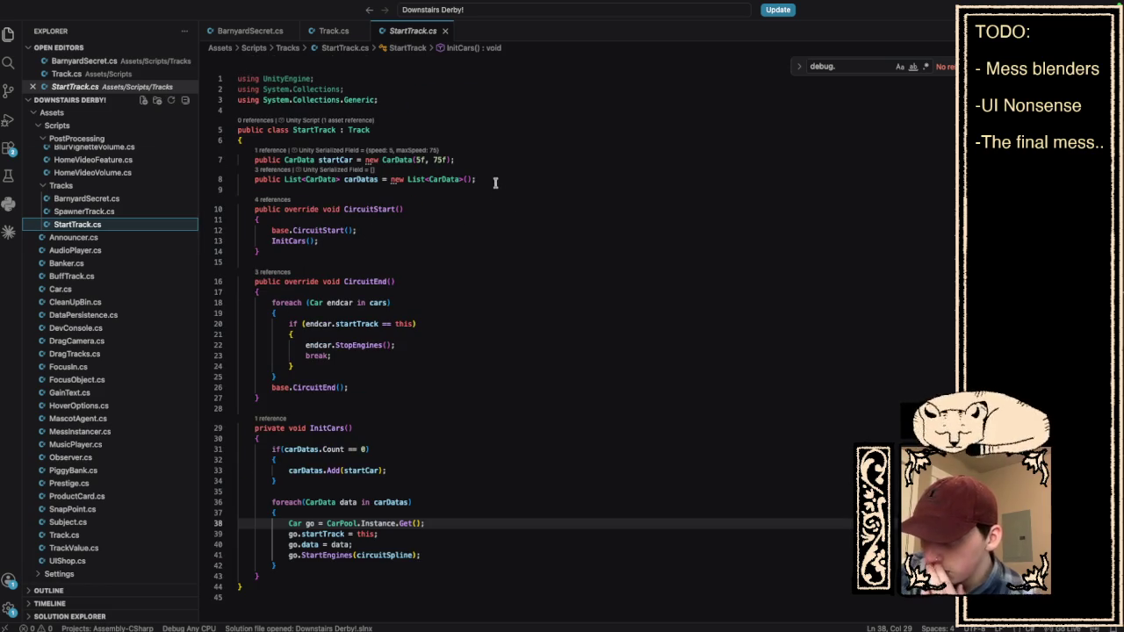
Change startCar to new CarData(5f, 50f), save StartTrack.cs, and add blank lines below carDatas.
click(494, 180)
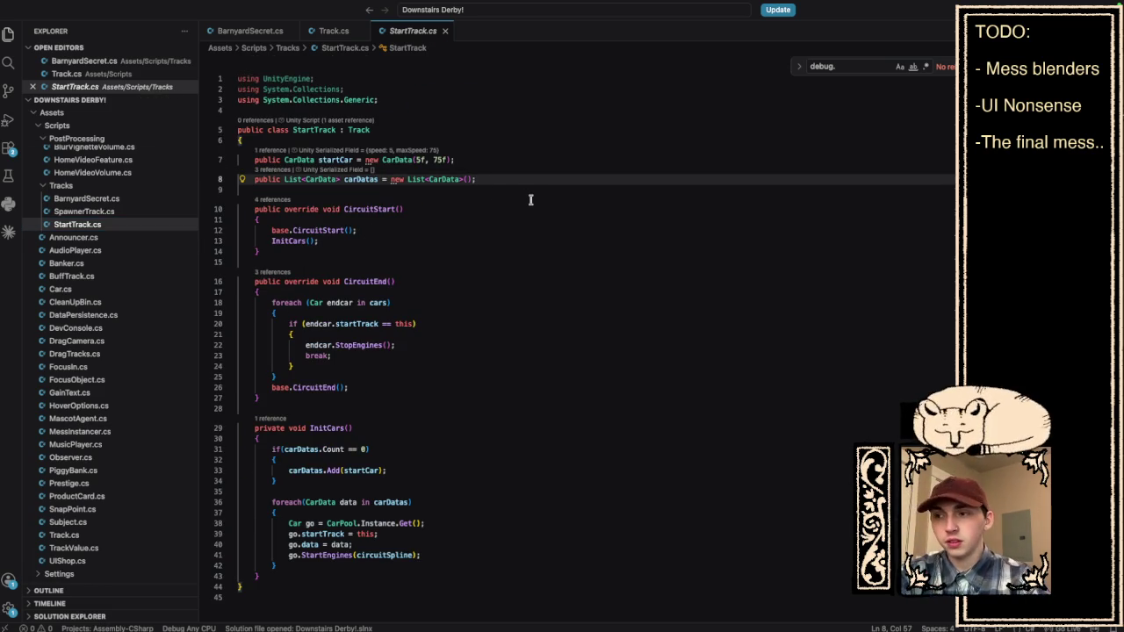
key(Return)
key(Return)
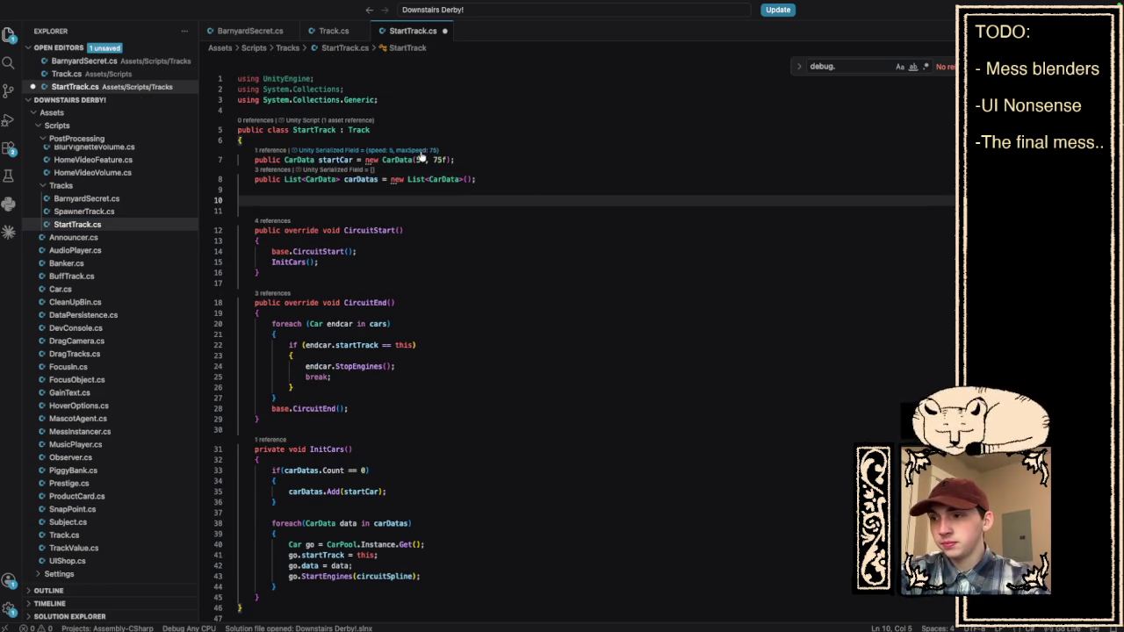
click(444, 160)
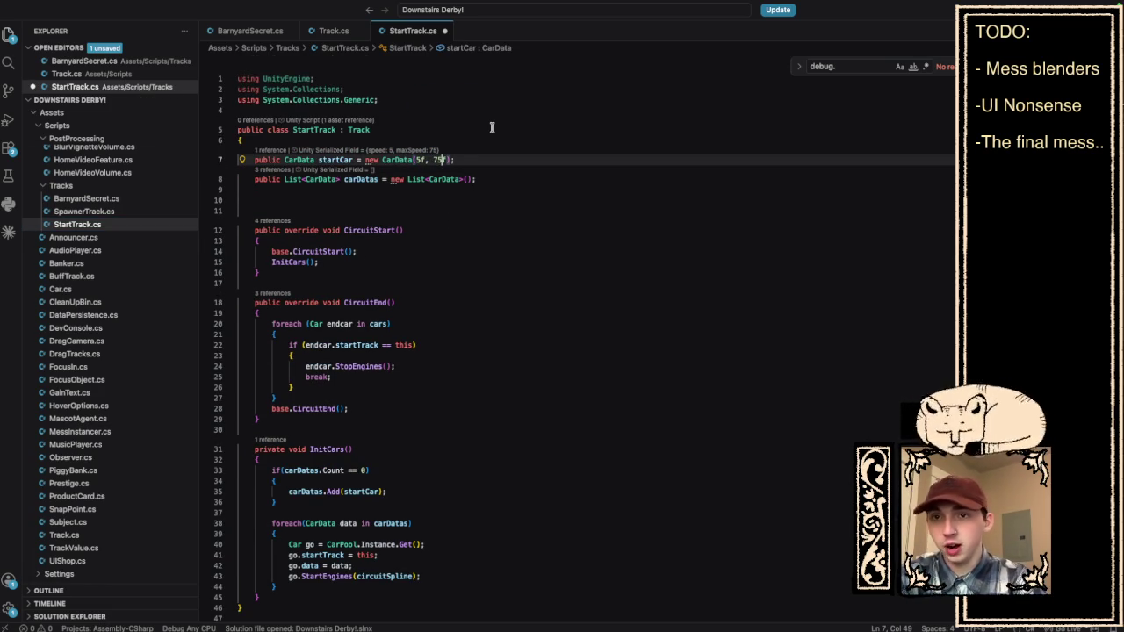
key(BackSpace)
key(BackSpace)
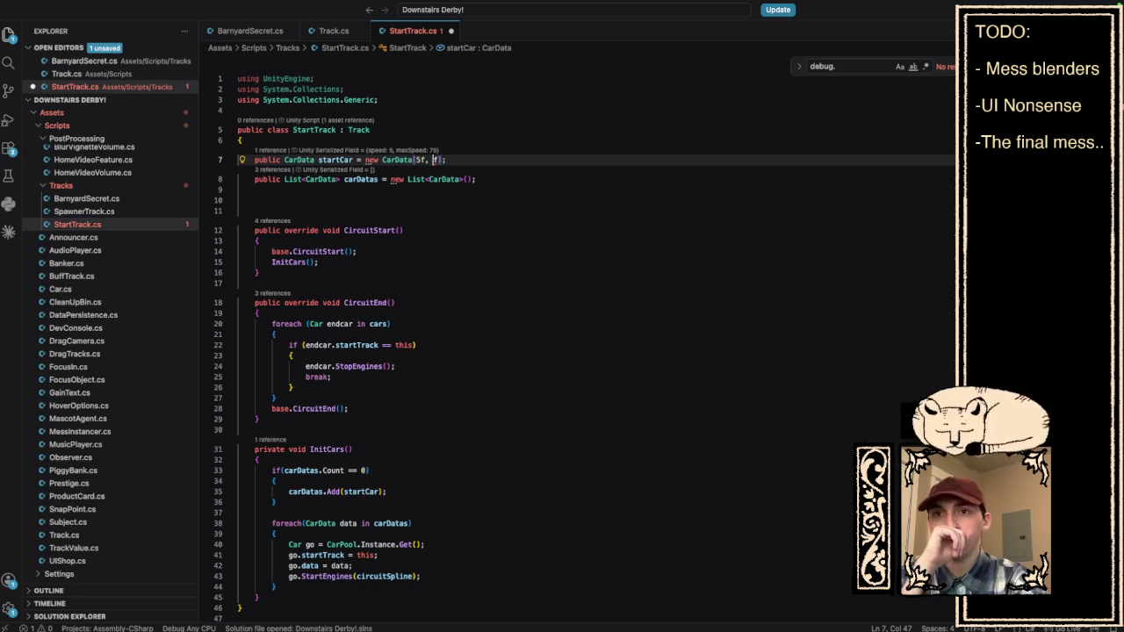
text(50)
click(589, 228)
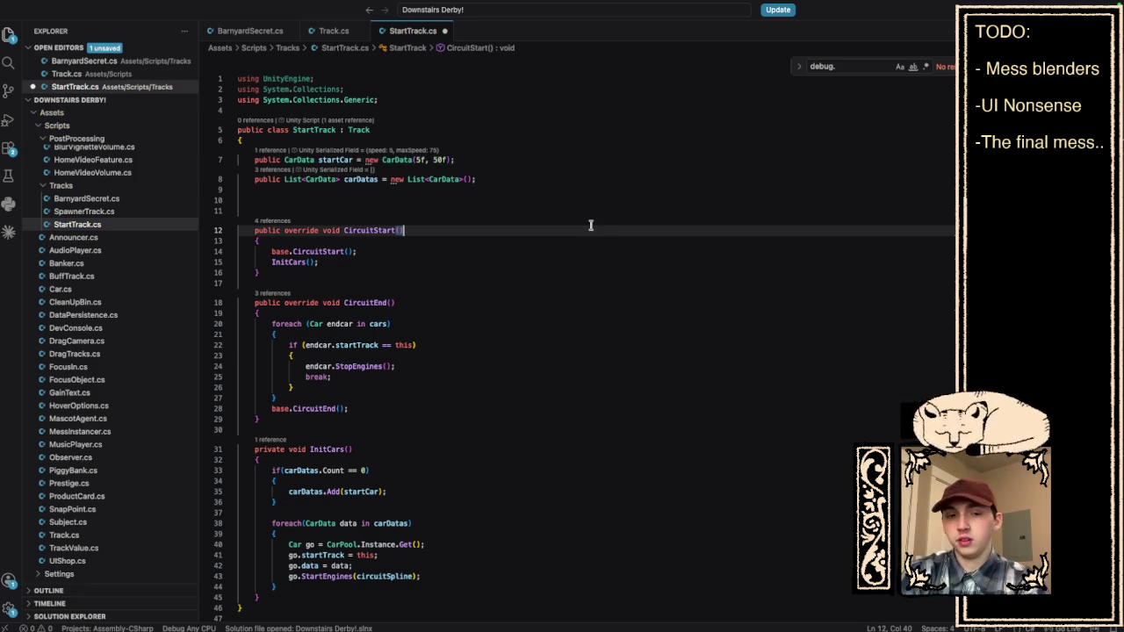
click(442, 160)
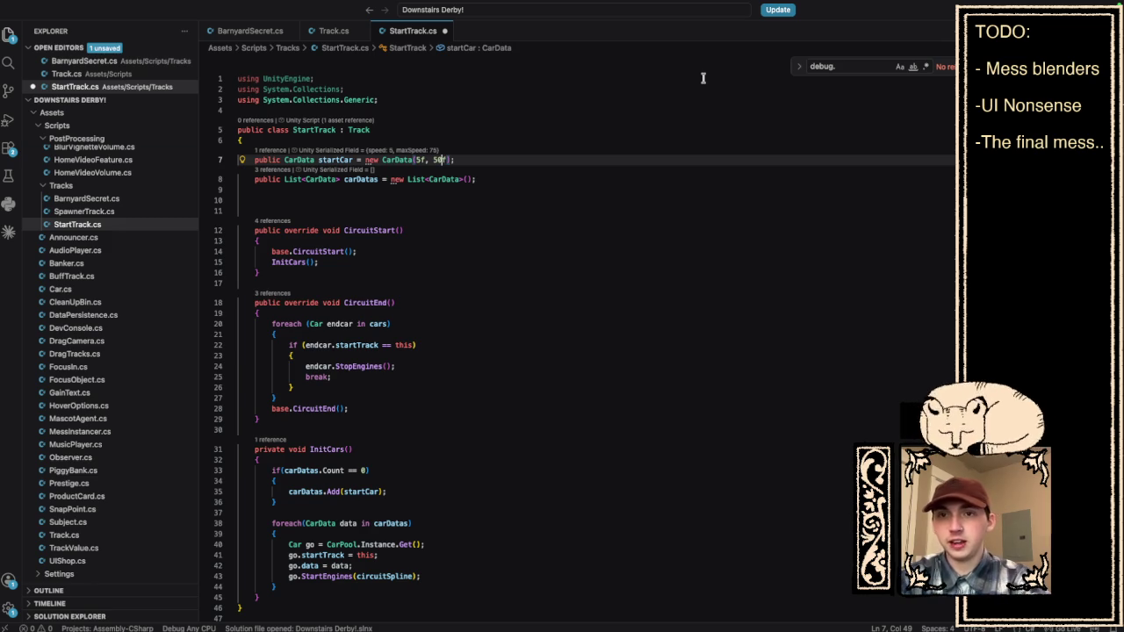
key(ctrl+s)
click(537, 189)
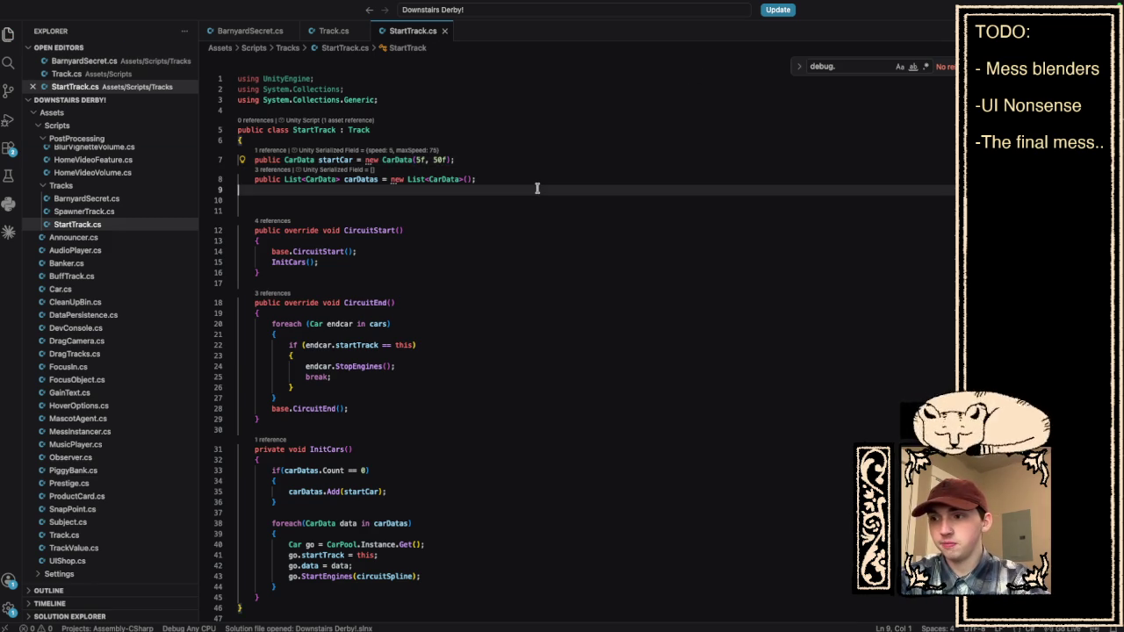
key(Return)
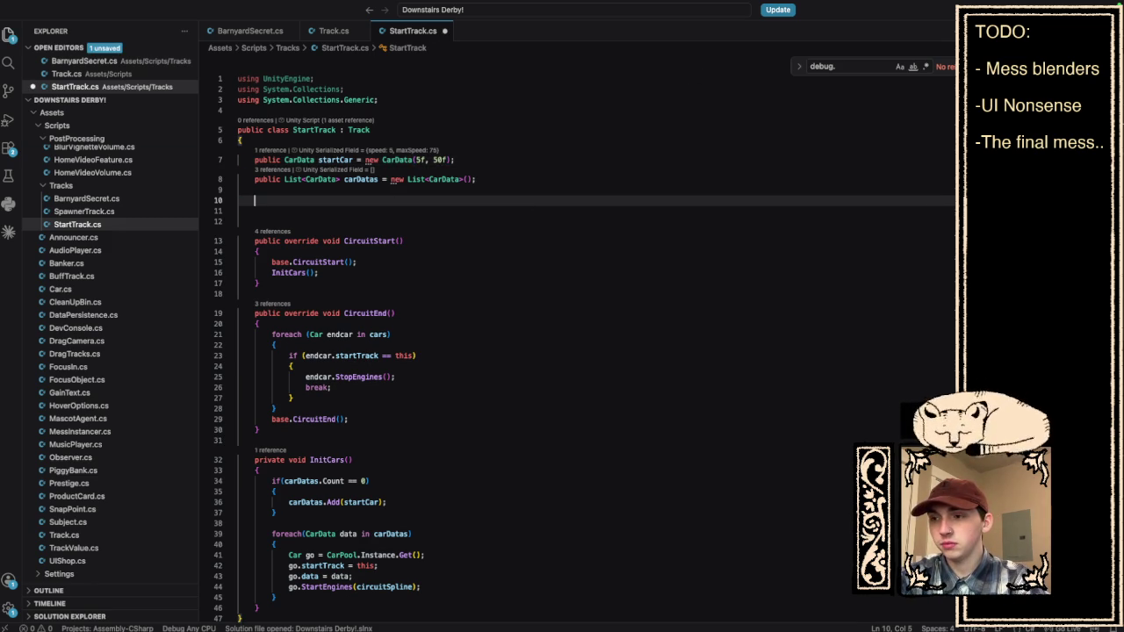
Try adding a [Header("UI")] attribute line below the carDatas list, then undo it.
key(BackSpace)
key(BackSpace)
key(Return)
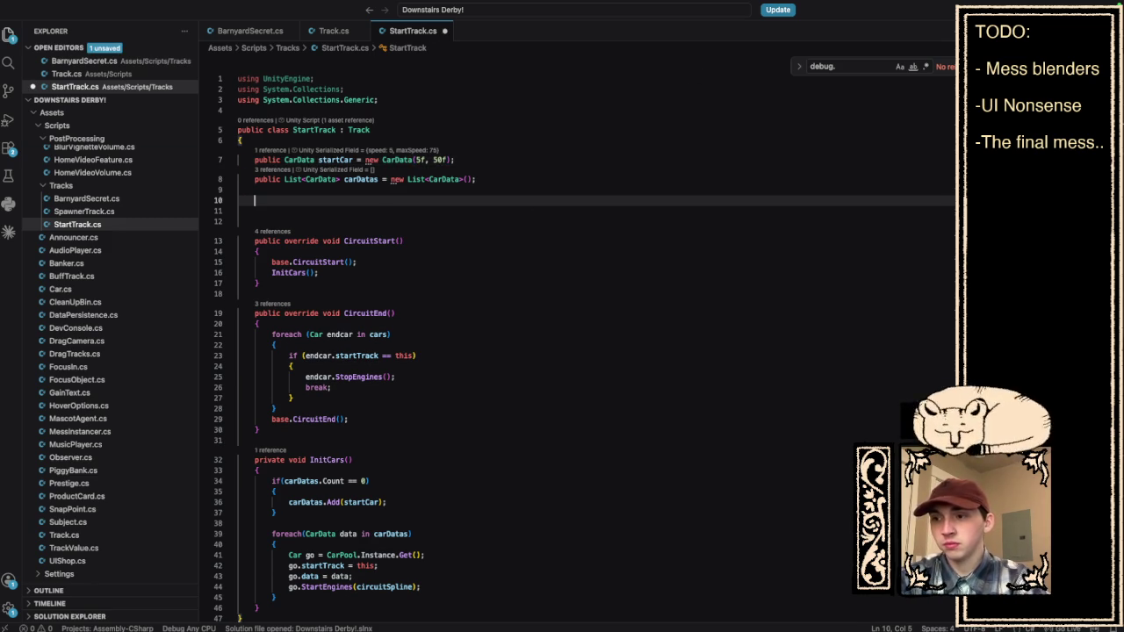
text(public )
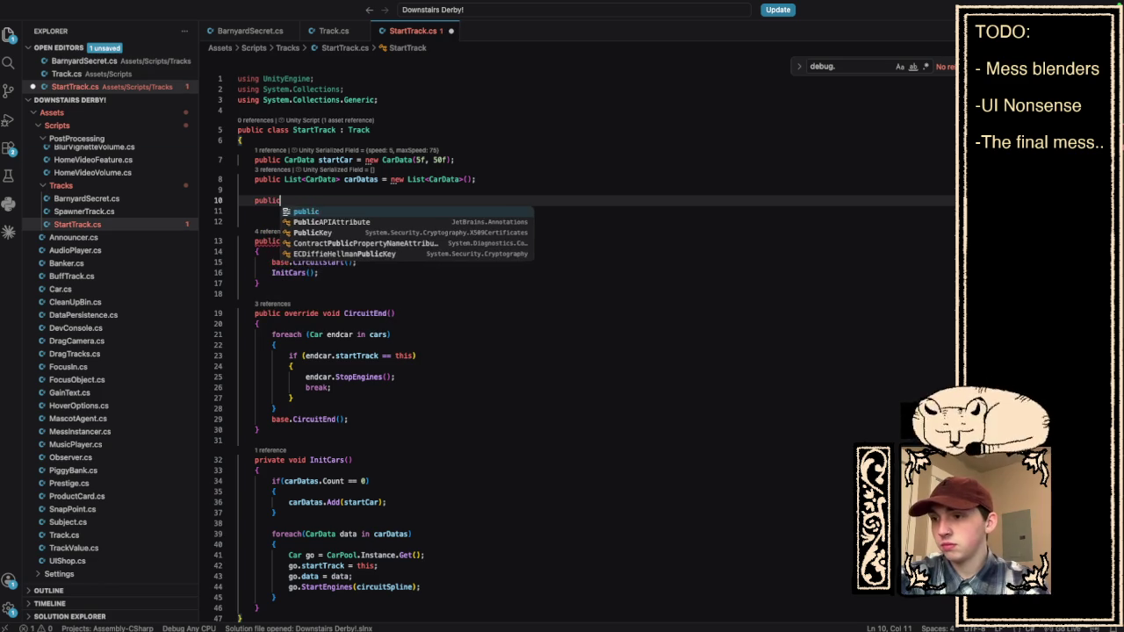
text(Header)
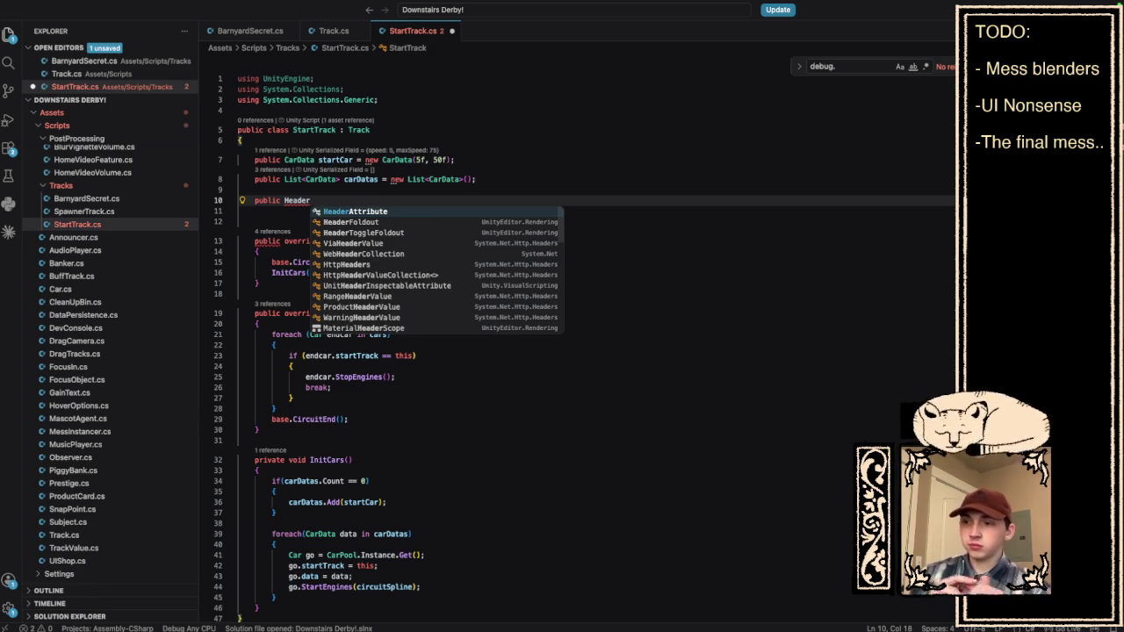
key(BackSpace)
key(BackSpace)
key(BackSpace)
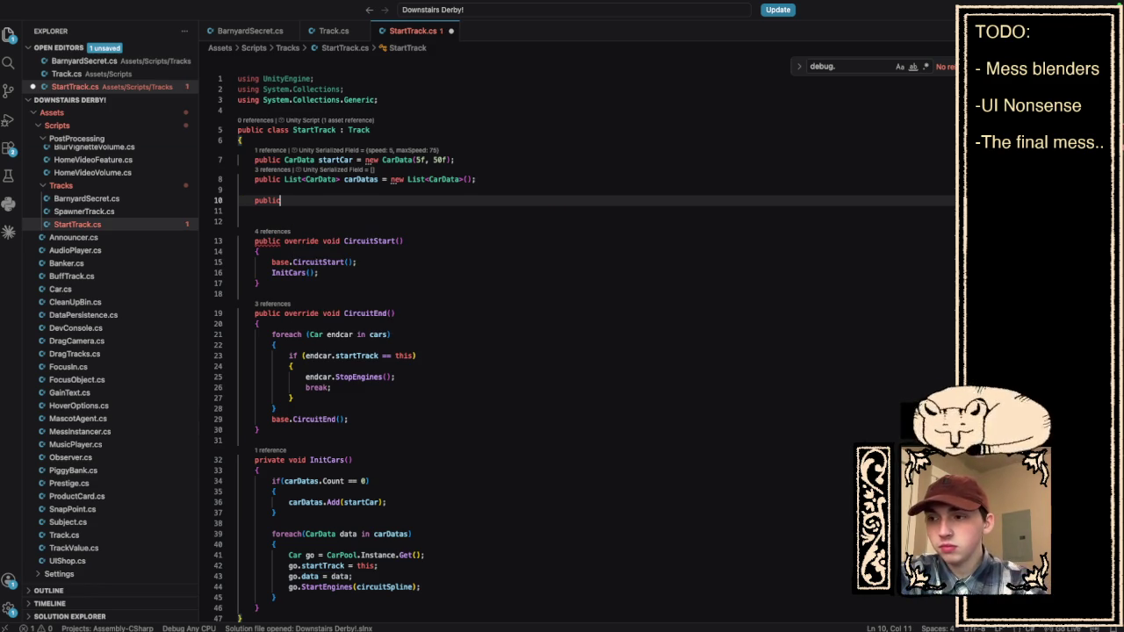
text([Header)
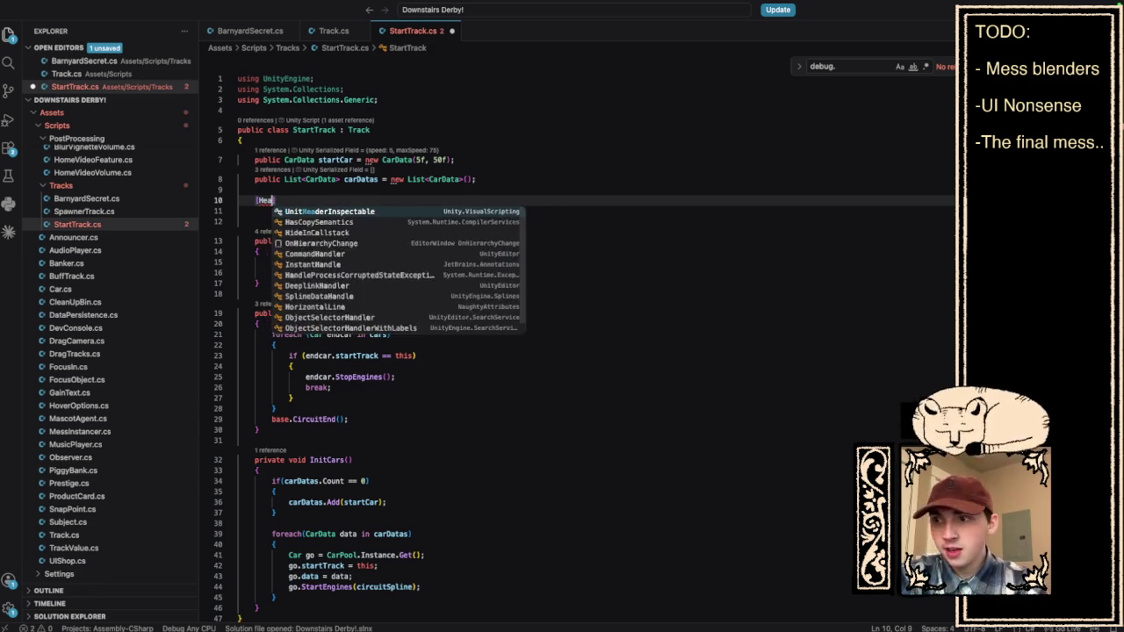
key(Tab)
text(("UI)
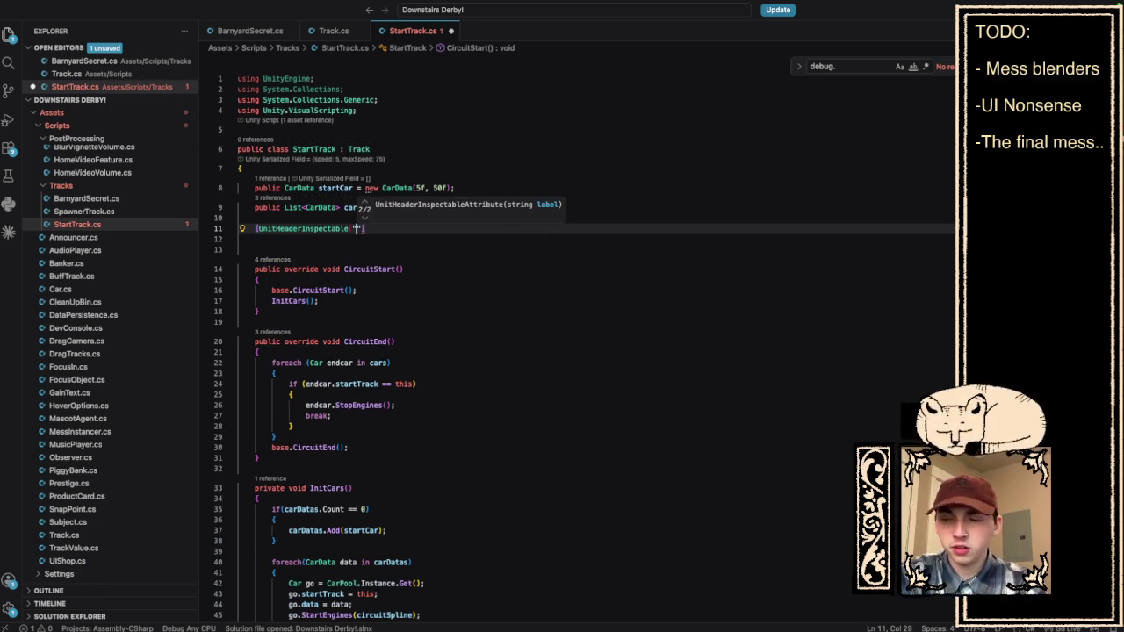
text(")
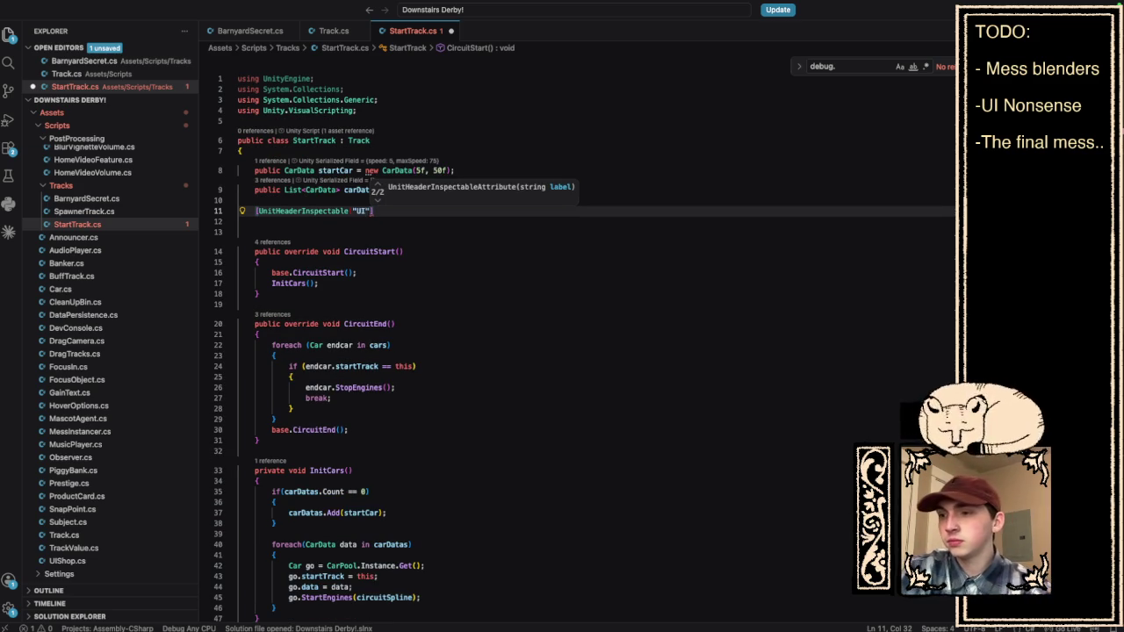
key(ctrl+z)
key(ctrl+z)
key(ctrl+z)
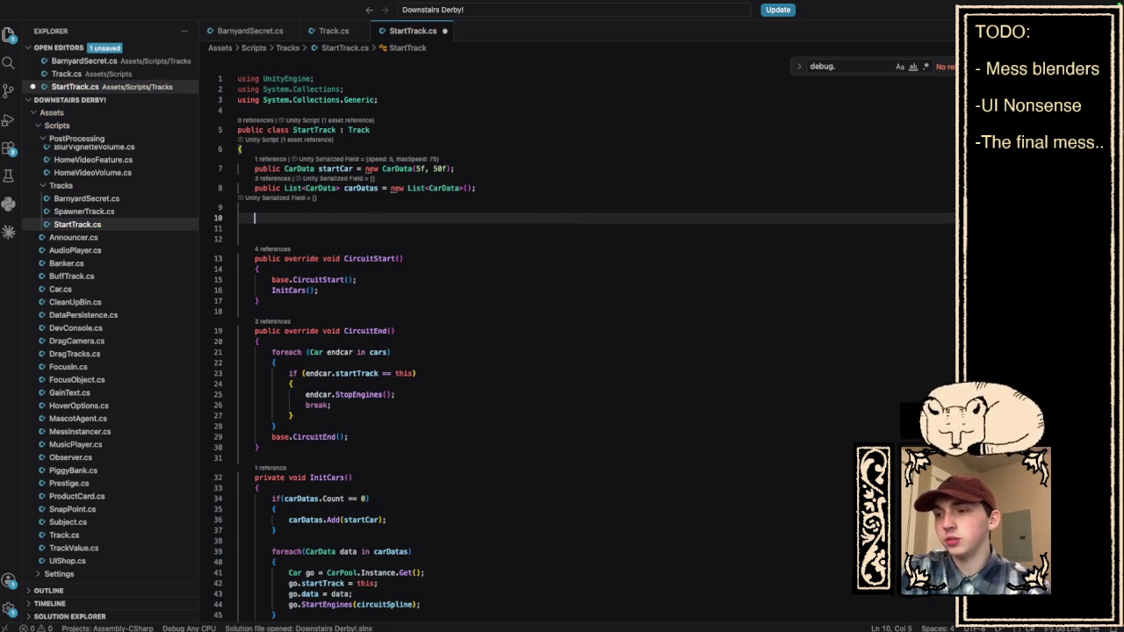
text(publ)
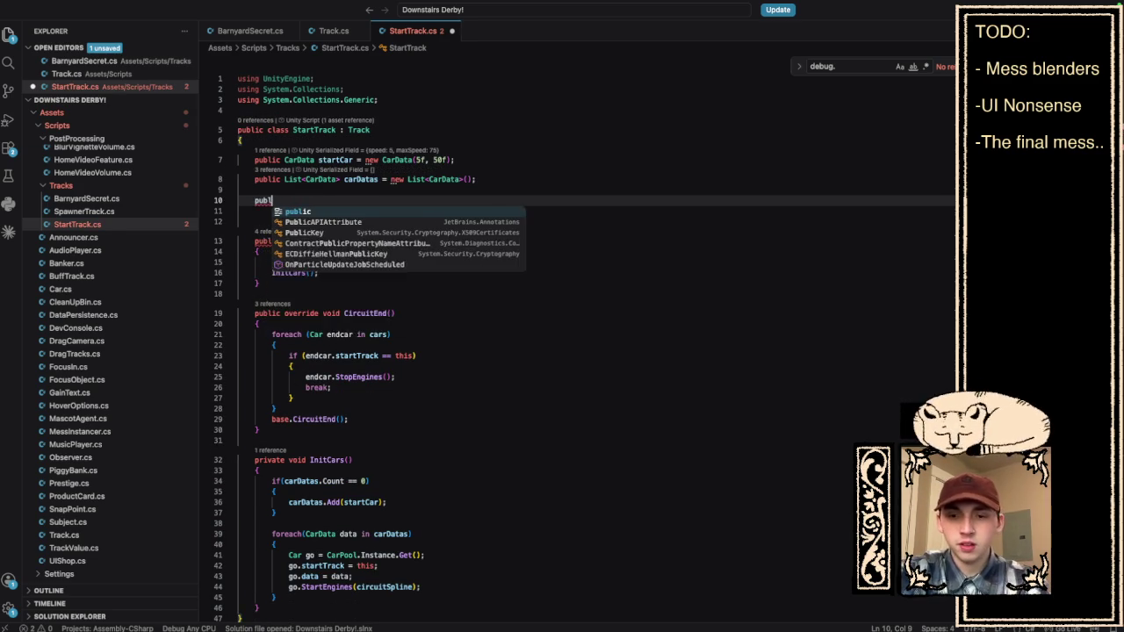
key(BackSpace)
text(p)
key(BackSpace)
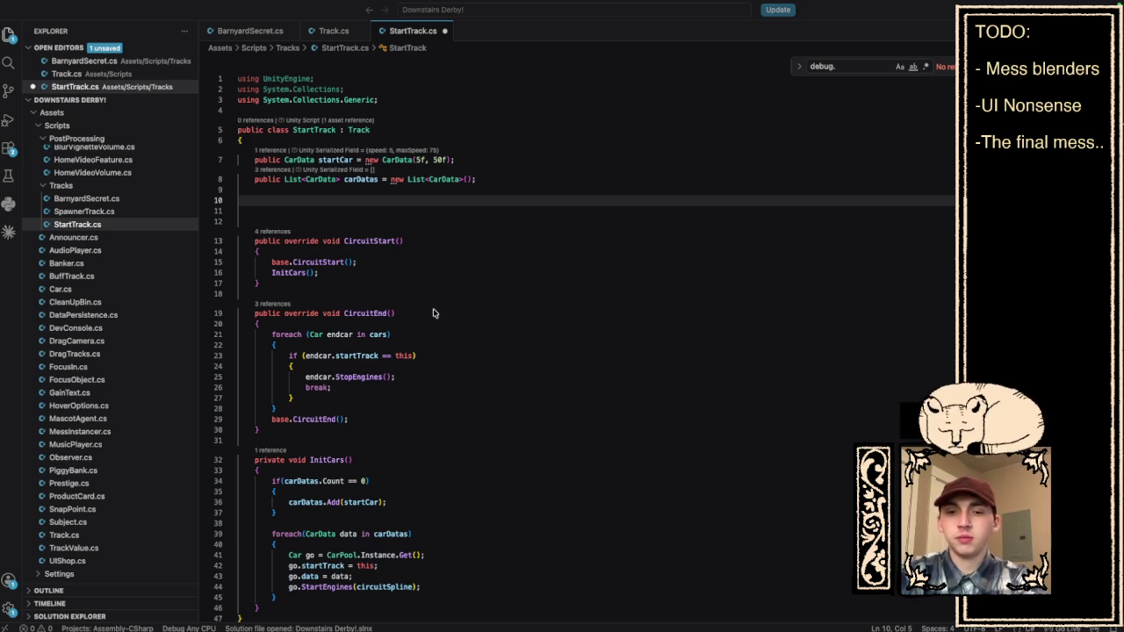
Declare int carUIIndex = 0; on line 10 beneath the carDatas list.
click(394, 200)
text(int )
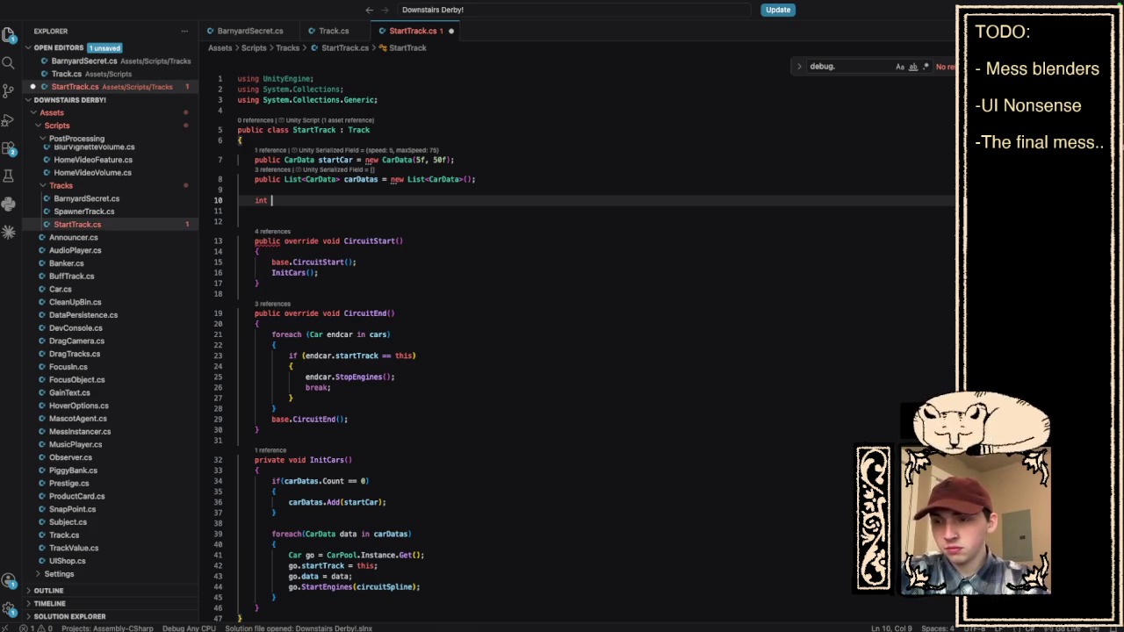
text(carU)
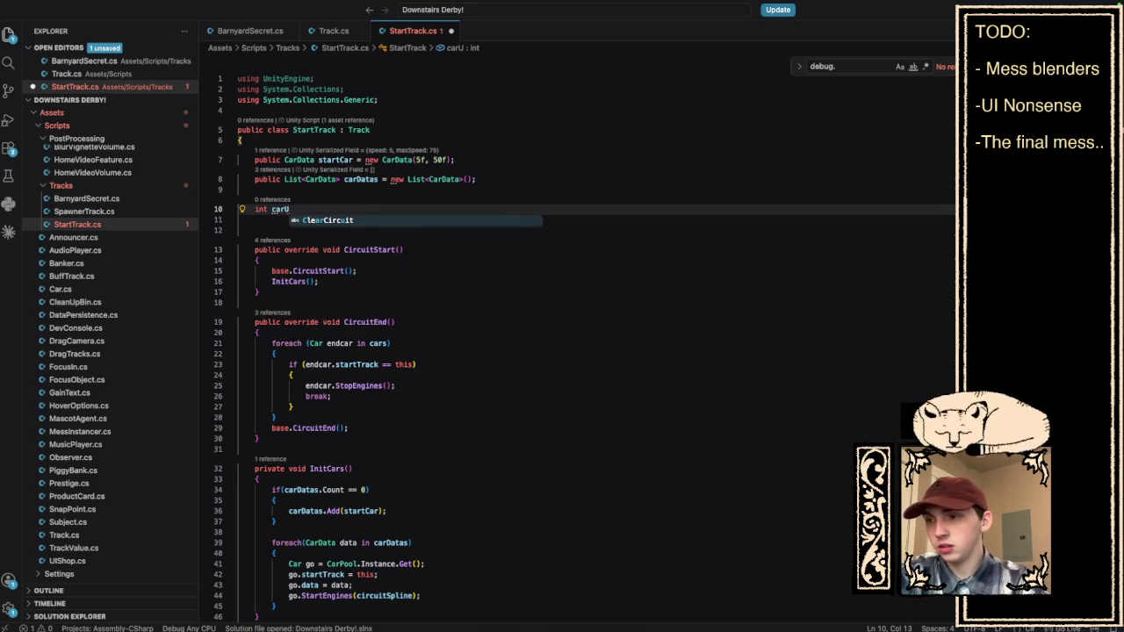
text(IInde)
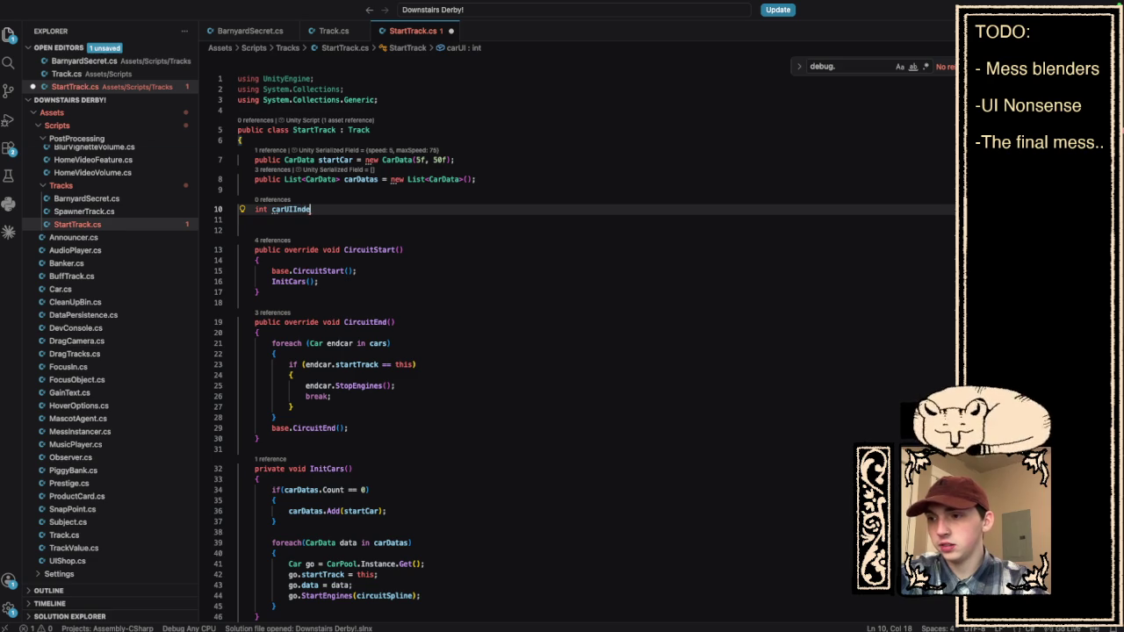
text(x;)
key(Return)
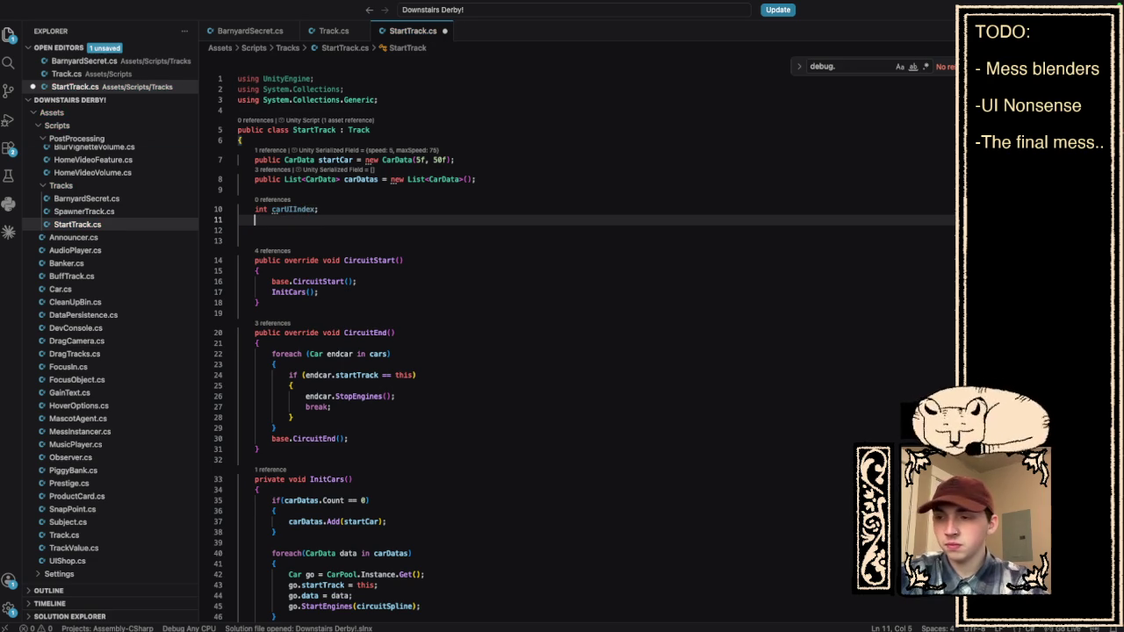
drag(315, 209, 319, 209)
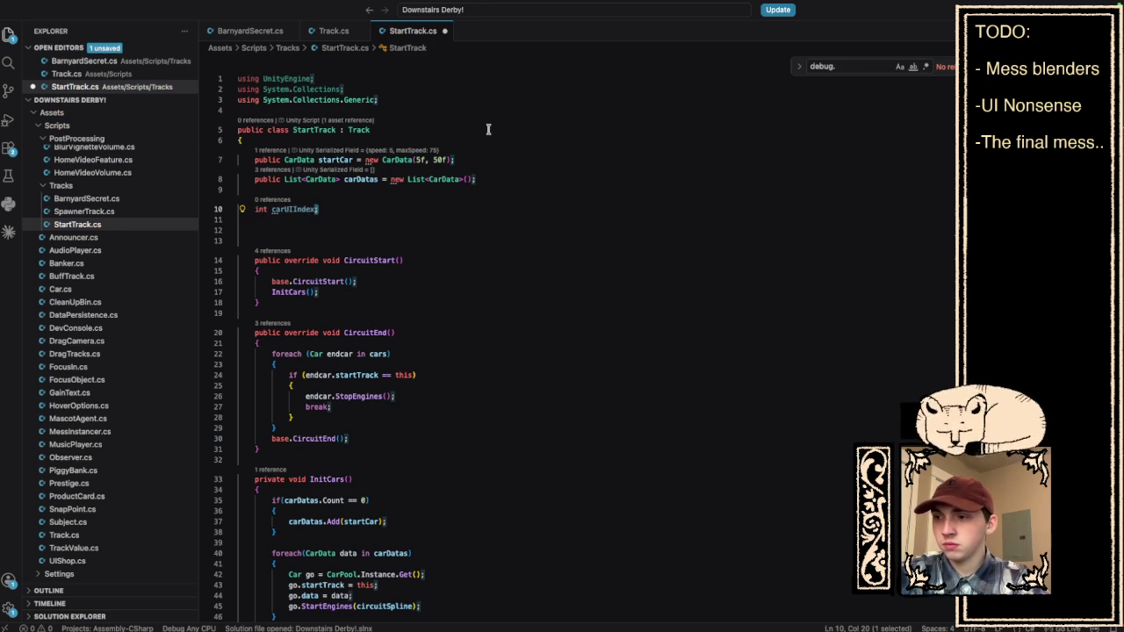
key(Left)
text(= 0)
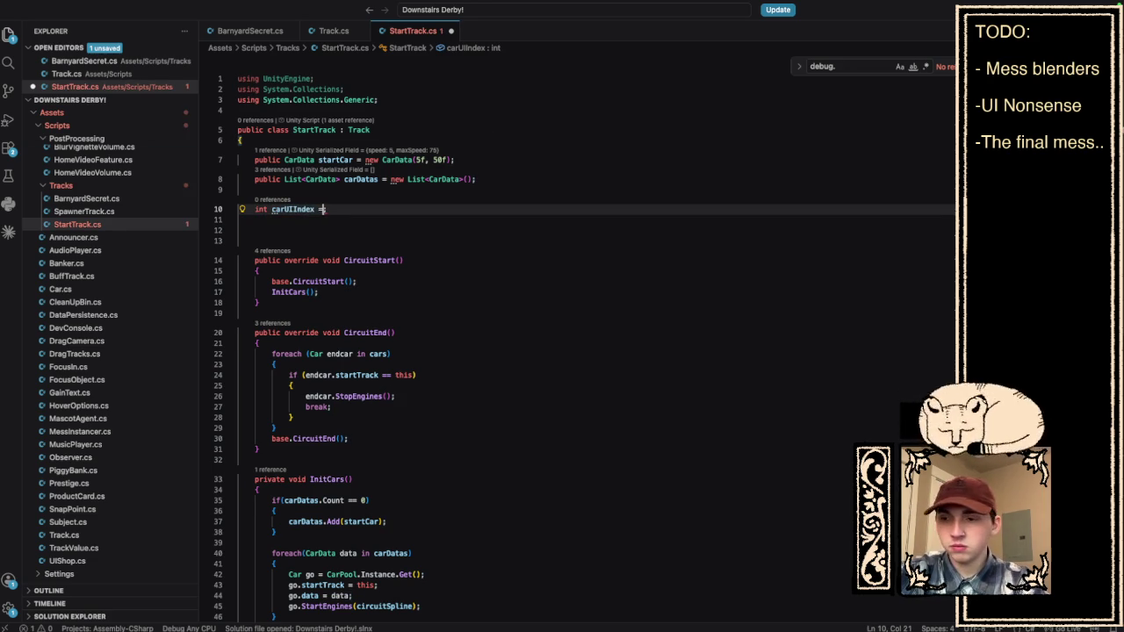
click(413, 220)
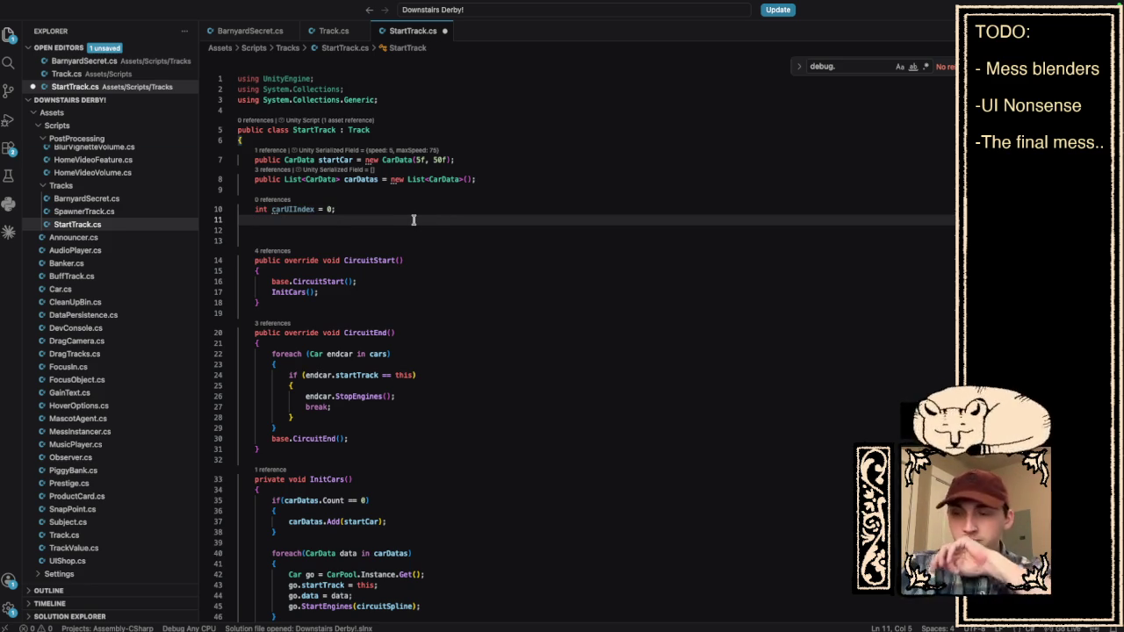
click(361, 193)
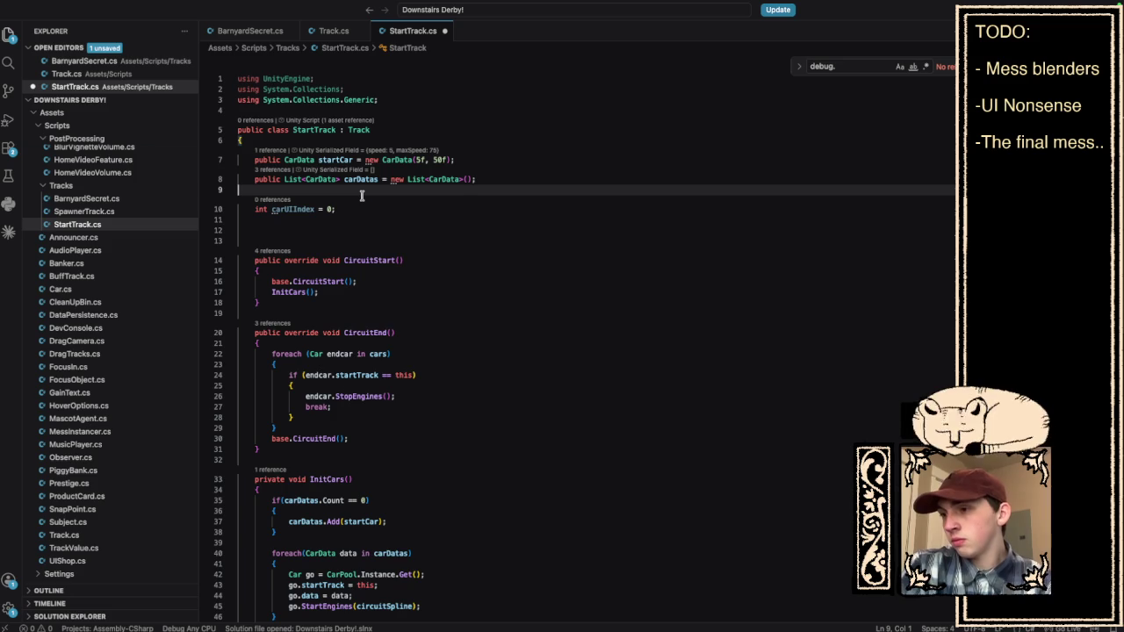
key(Return)
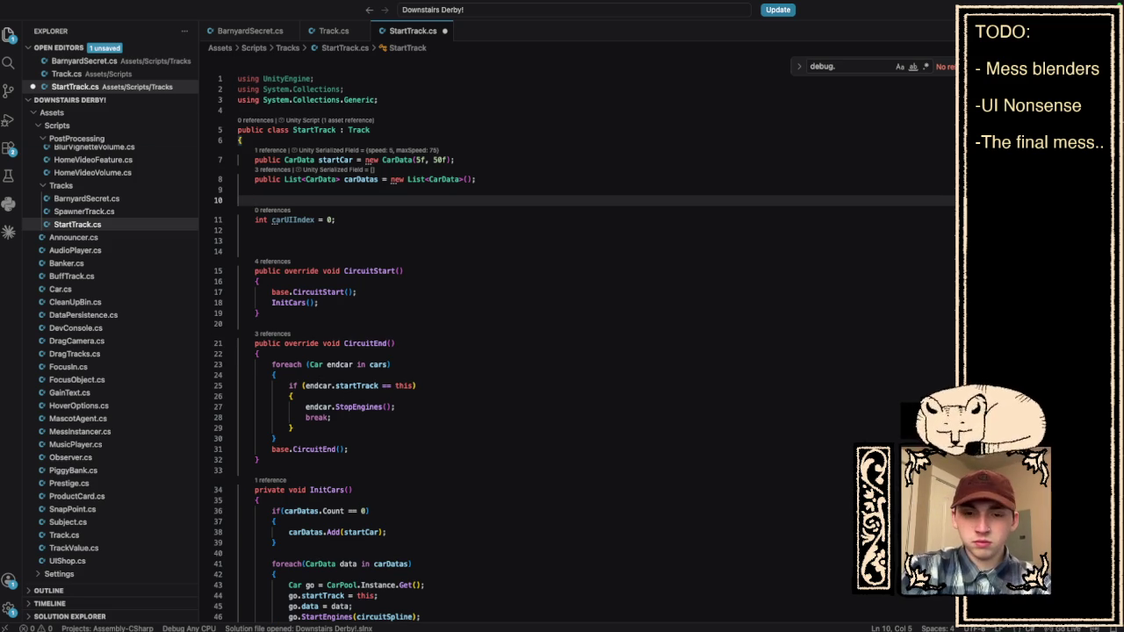
Add public List<MeshFilter> carMeshes = new List<MeshFilter>(); and show all references to carDatas.
text(public List MeshFilter)
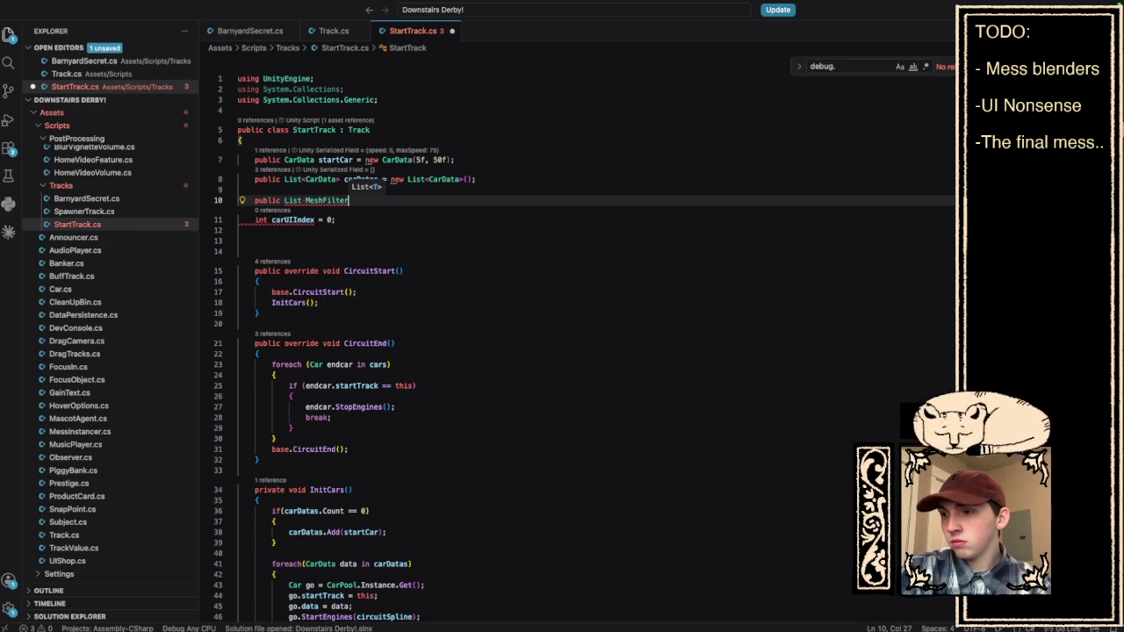
text(>)
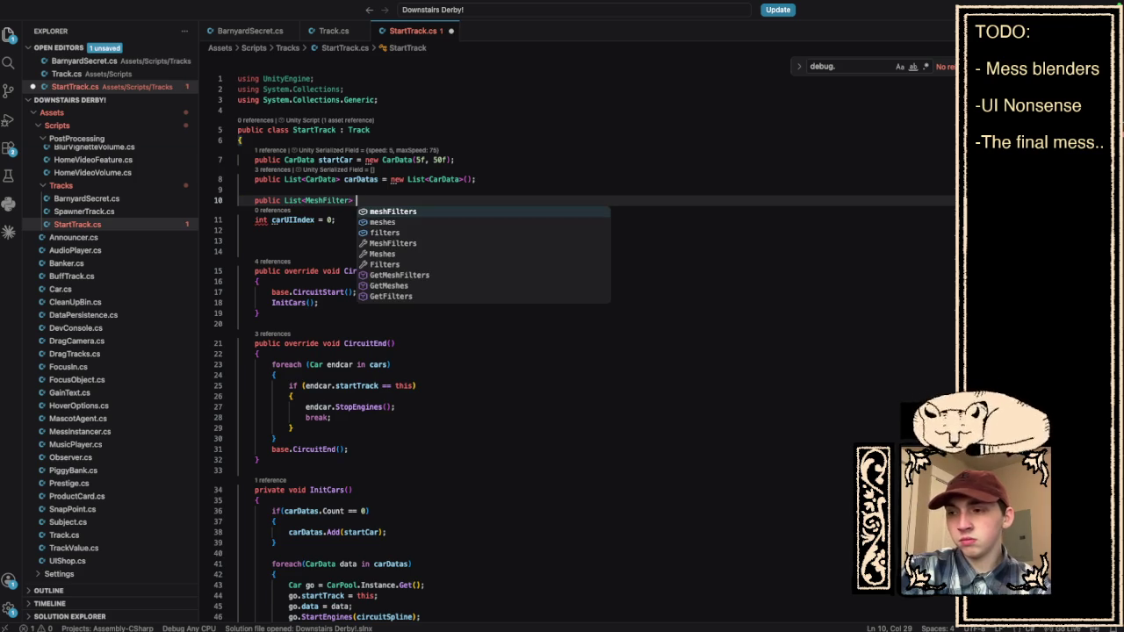
text( carMeshes)
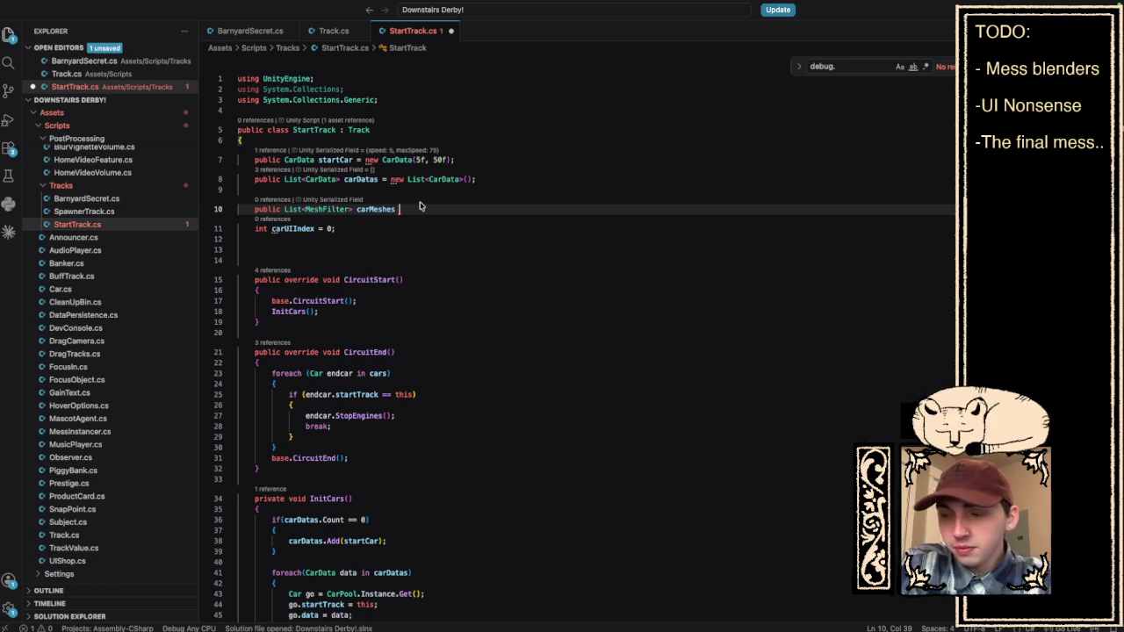
text(= new Lis)
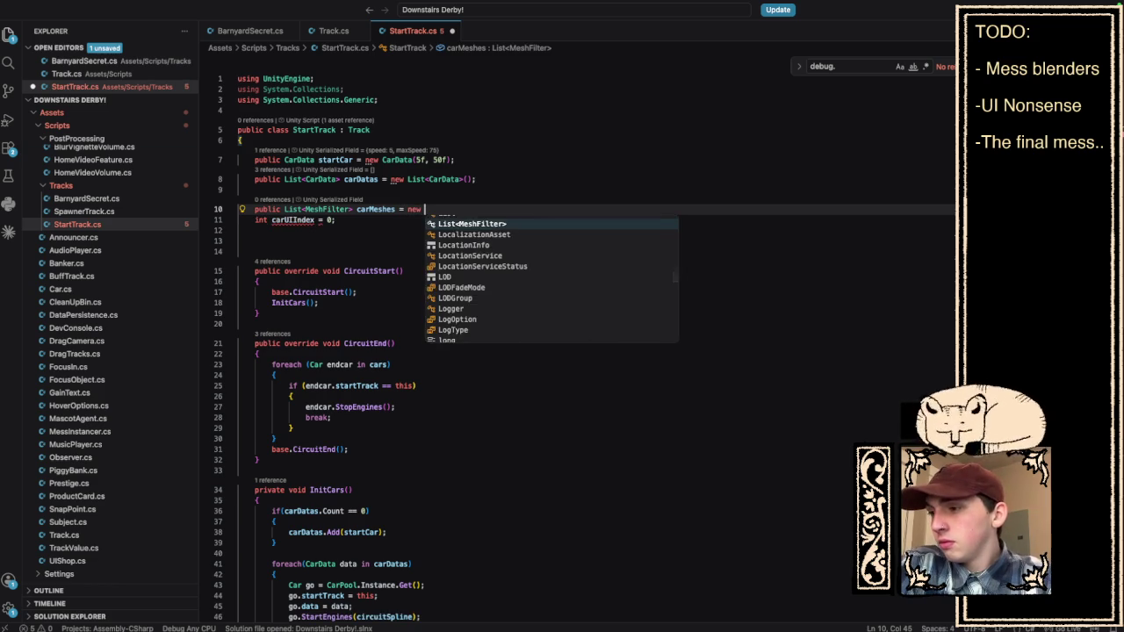
key(Tab)
text(();)
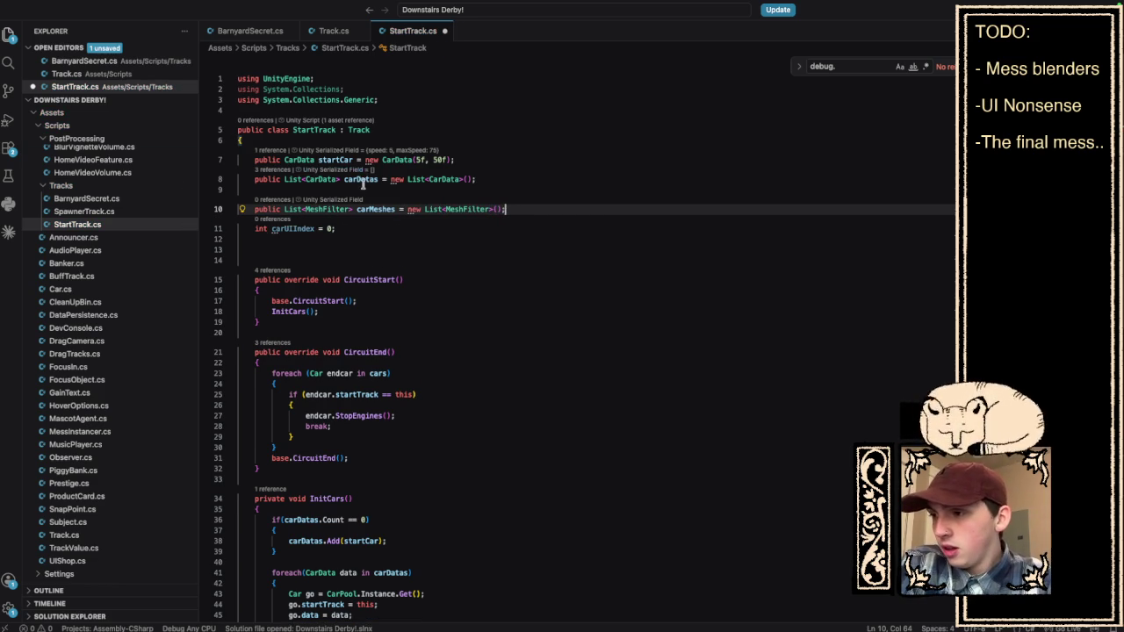
click(362, 179)
key(shift+F12)
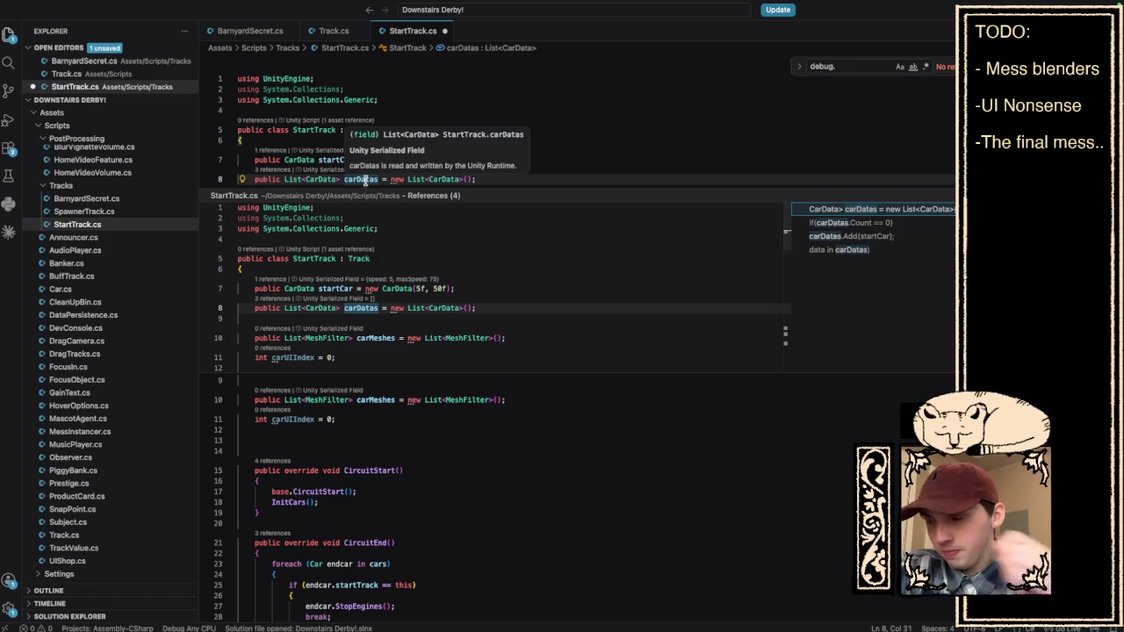
key(Escape)
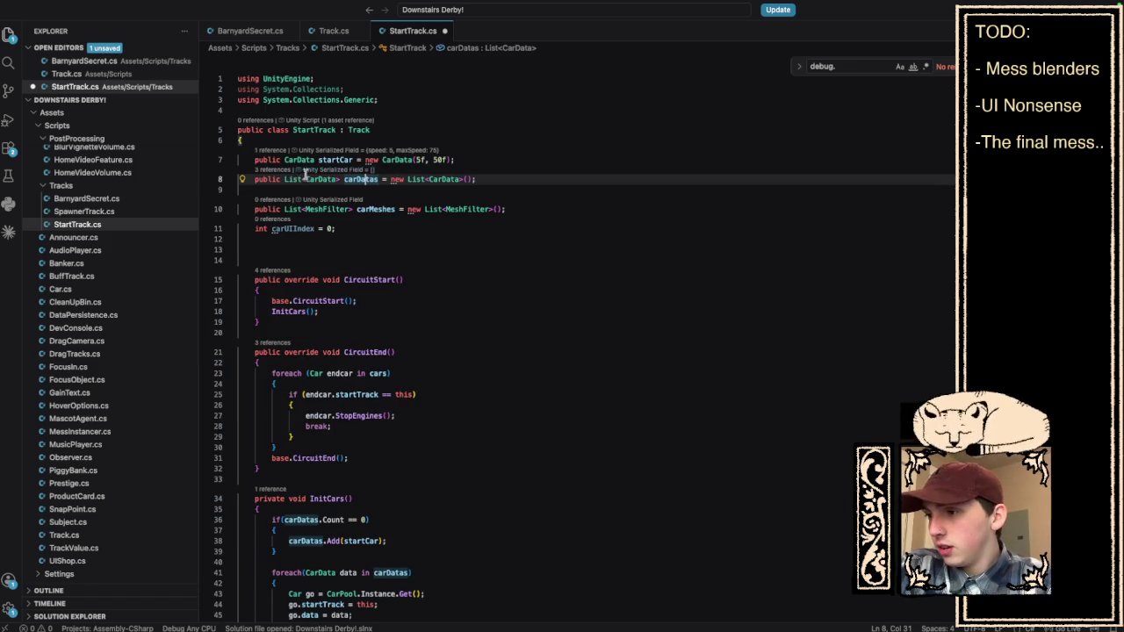
ctrl+click(295, 180)
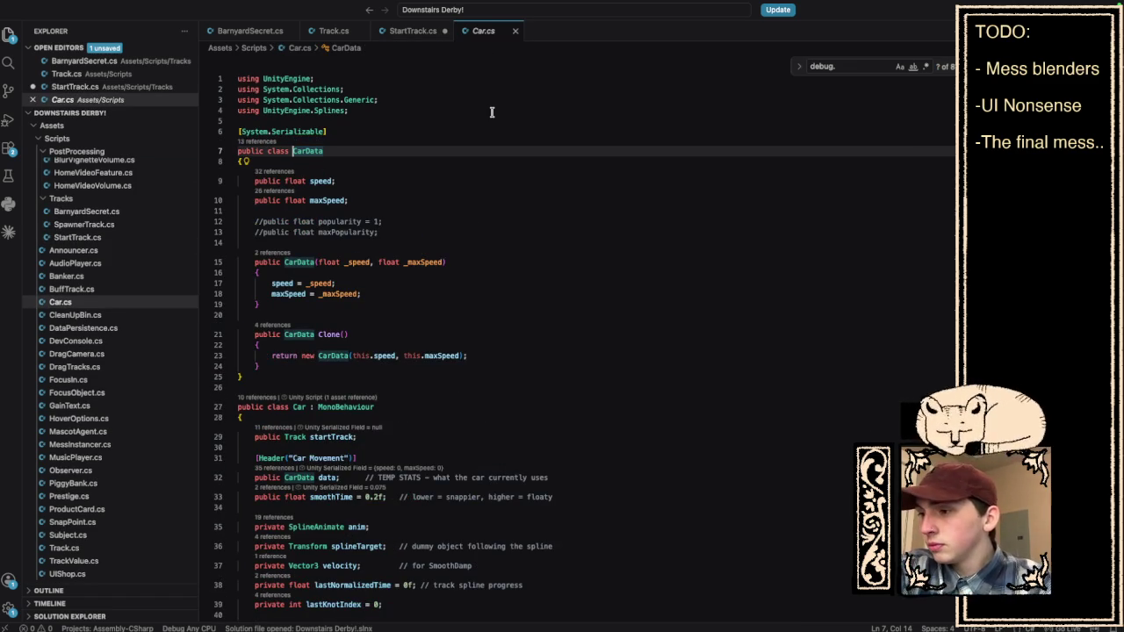
scroll(492, 112, down, 2)
scroll(492, 112, down, 4)
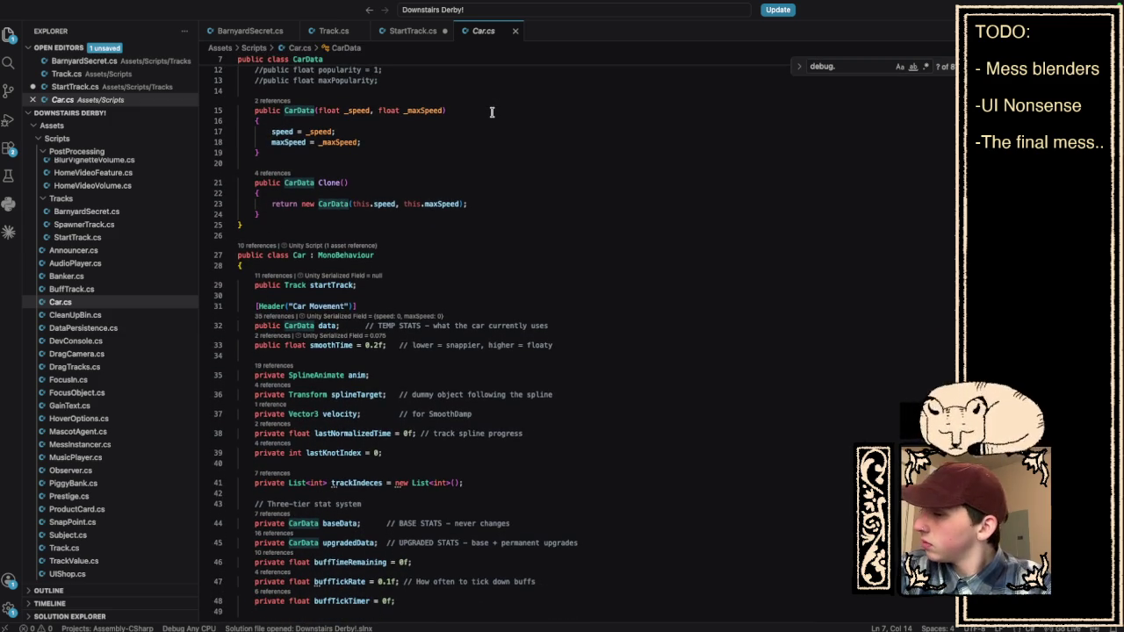
scroll(492, 112, down, 1)
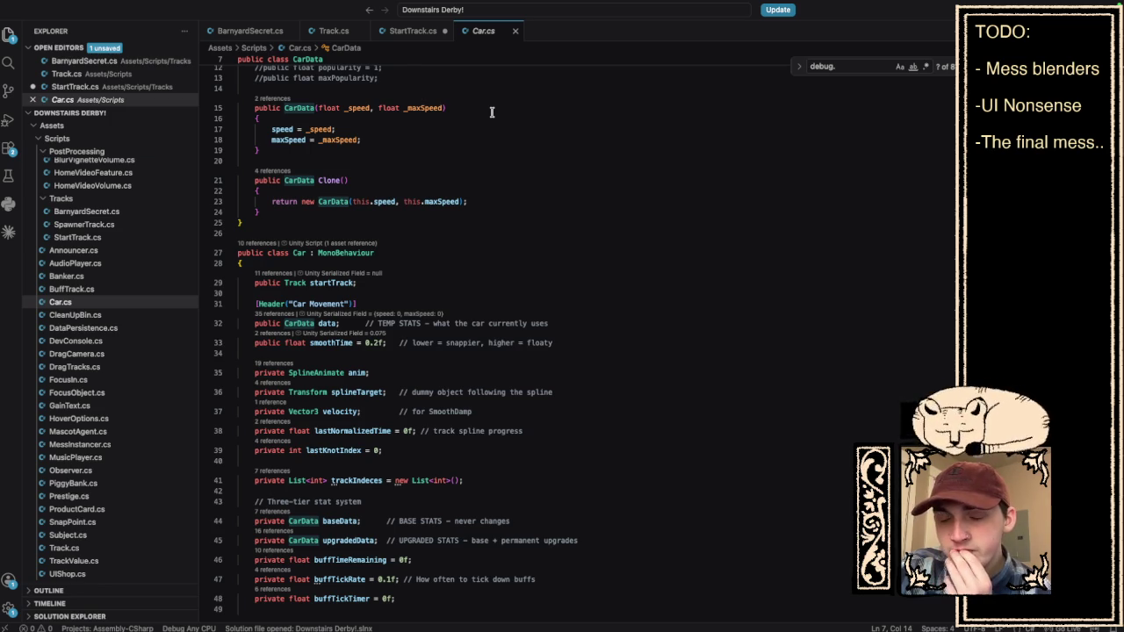
click(412, 31)
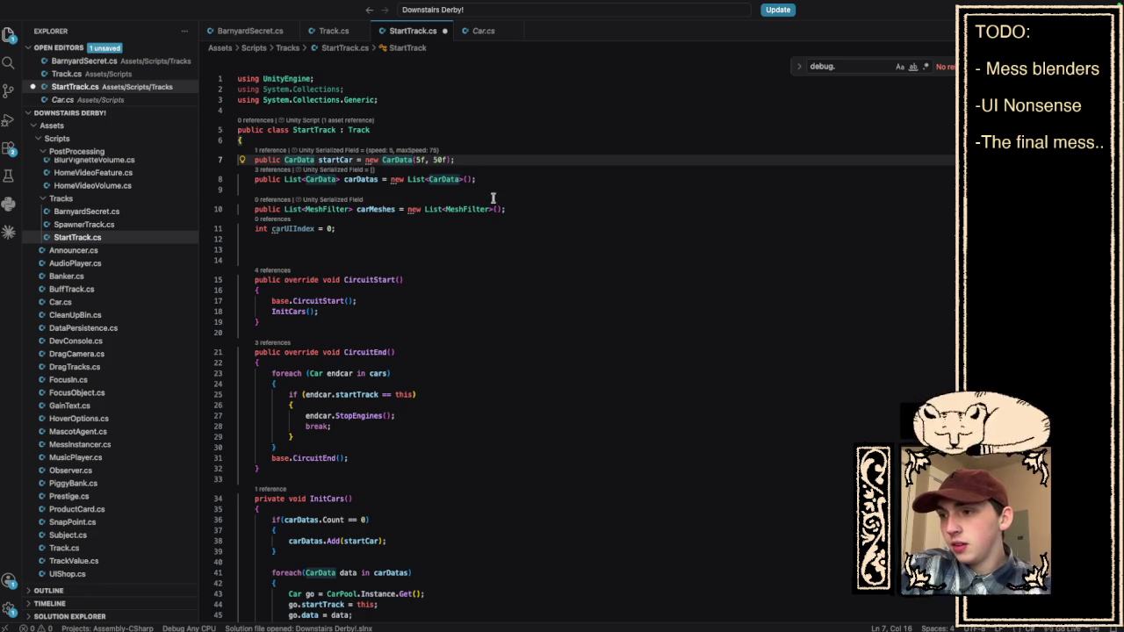
On a new line after carMeshes, declare public MeshRenderer carModel;.
click(518, 209)
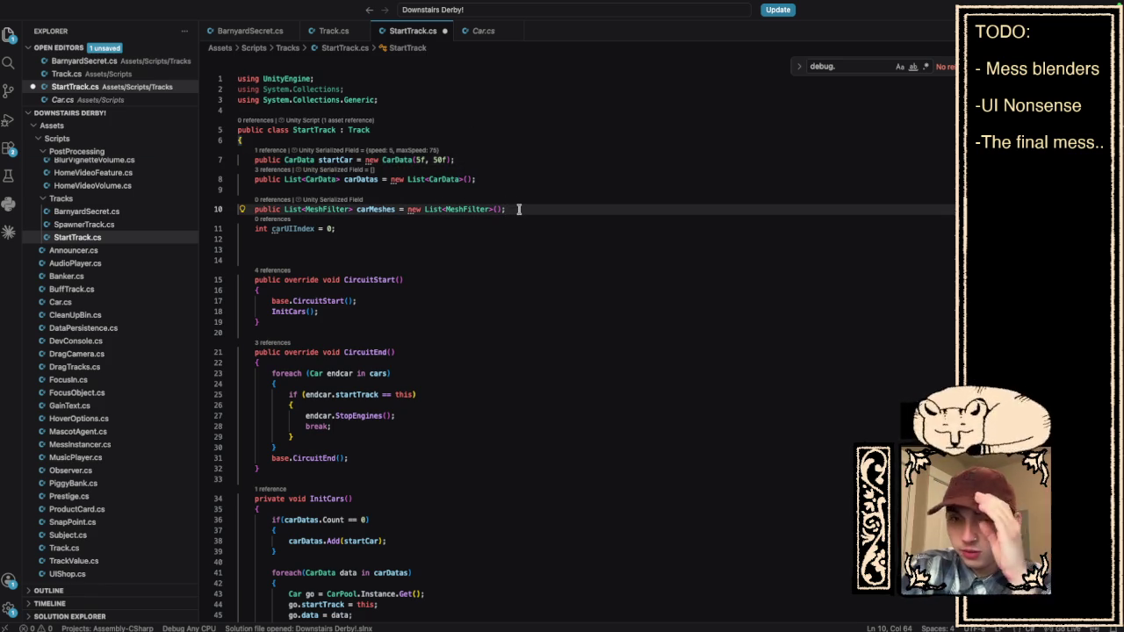
key(Return)
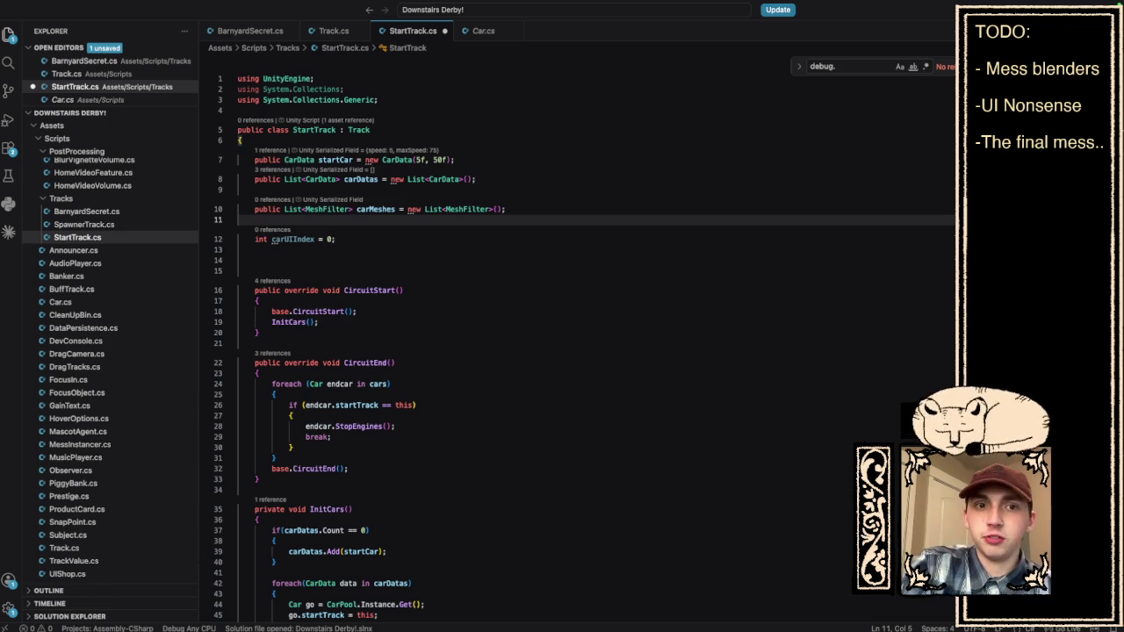
key(BackSpace)
key(BackSpace)
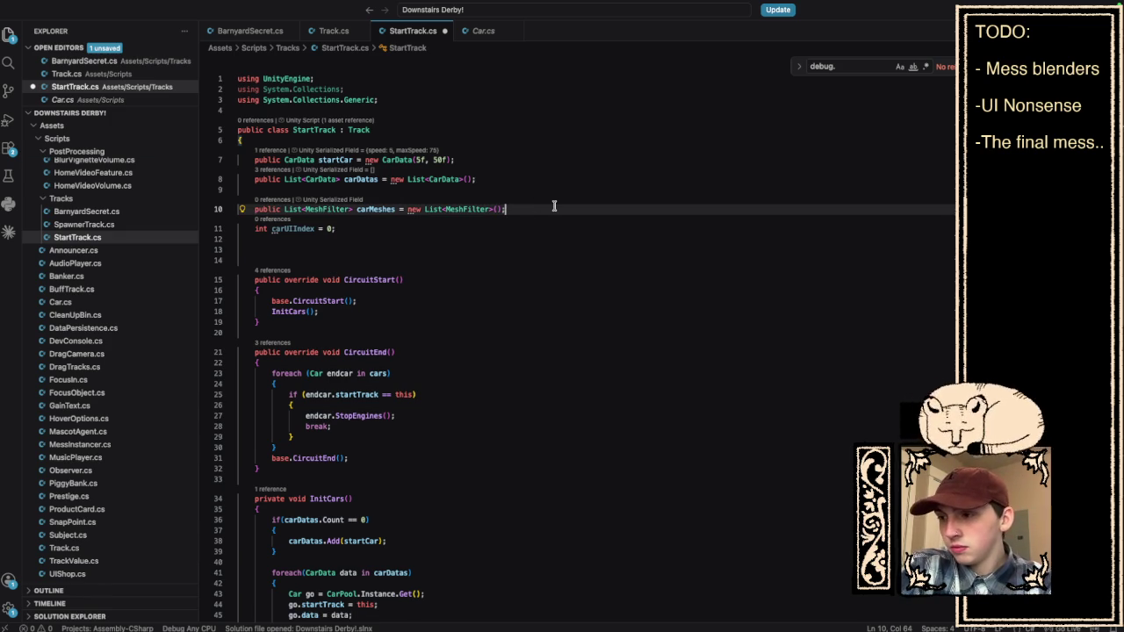
key(Return)
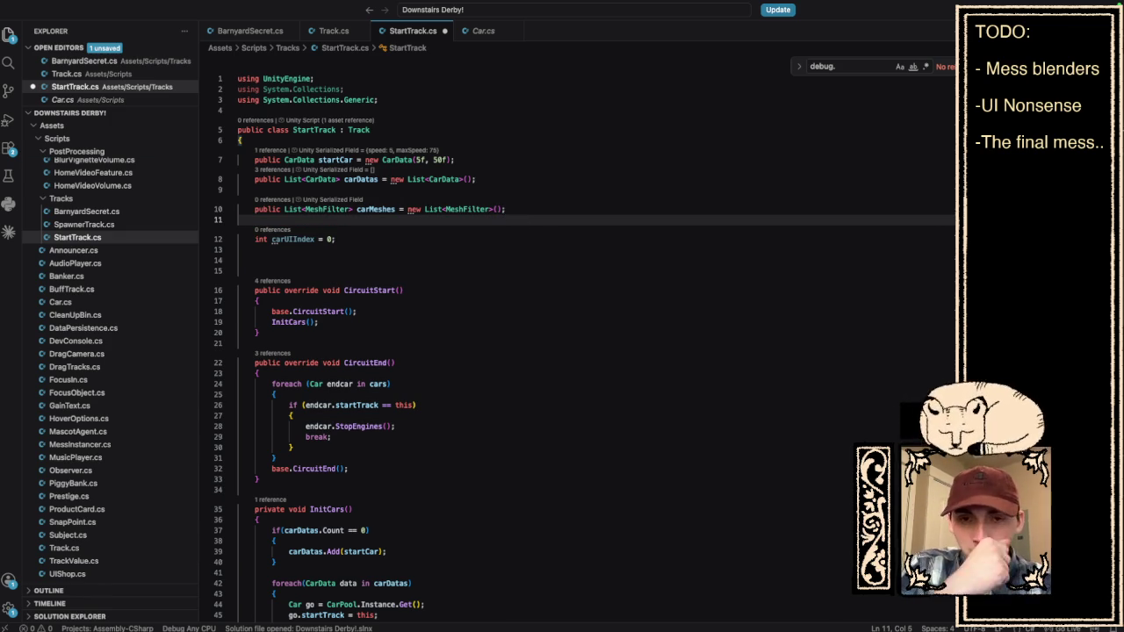
text(publ)
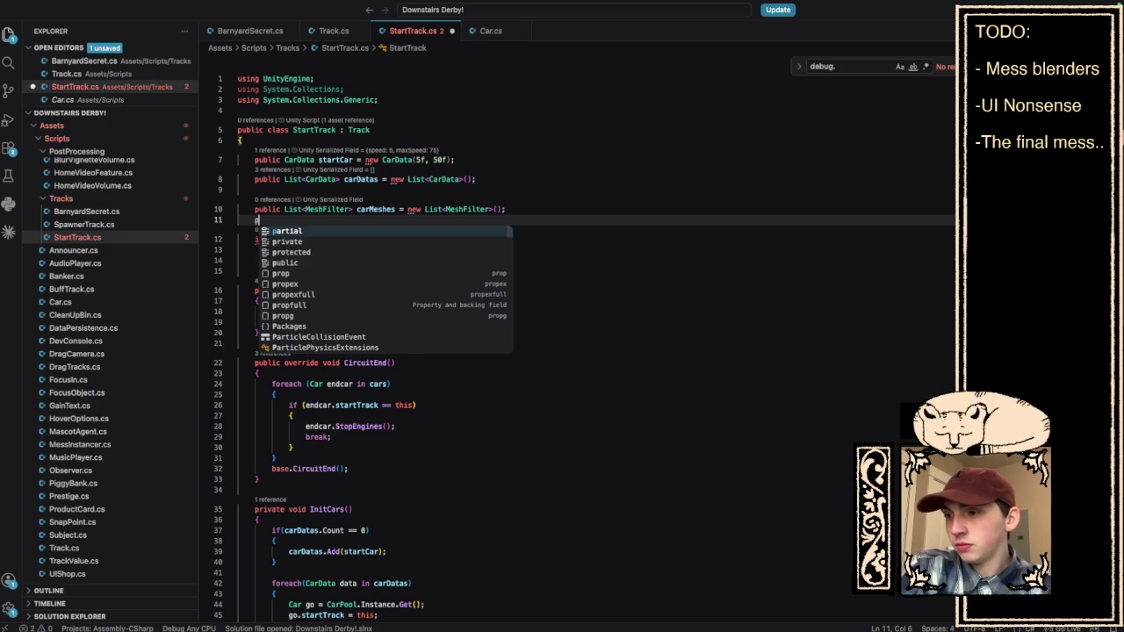
key(Tab)
text(M)
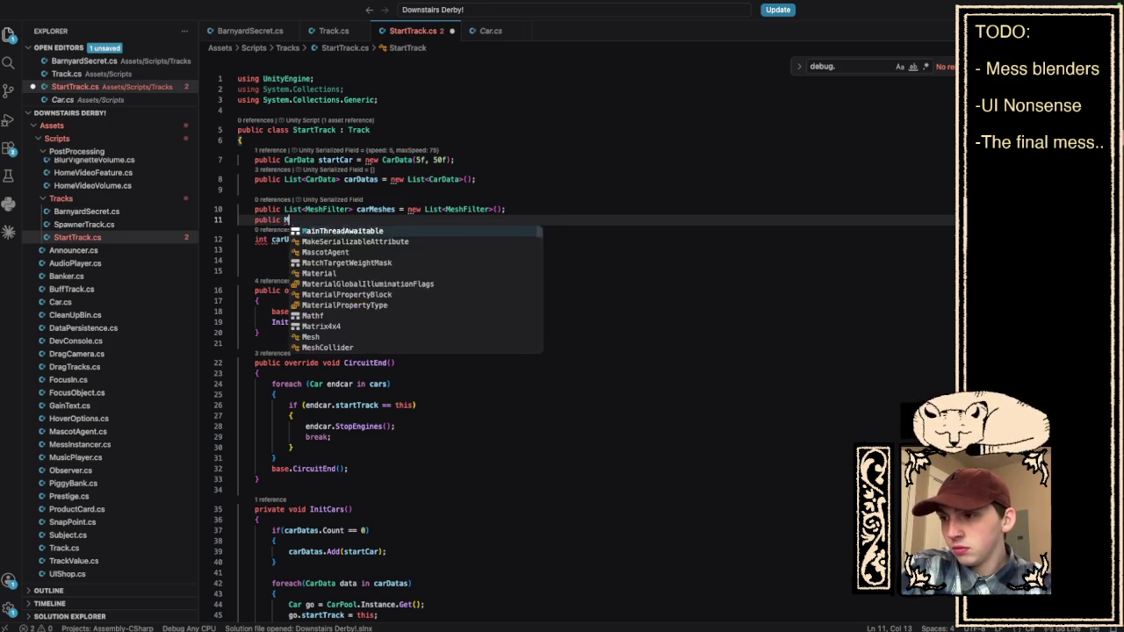
text(eshRender)
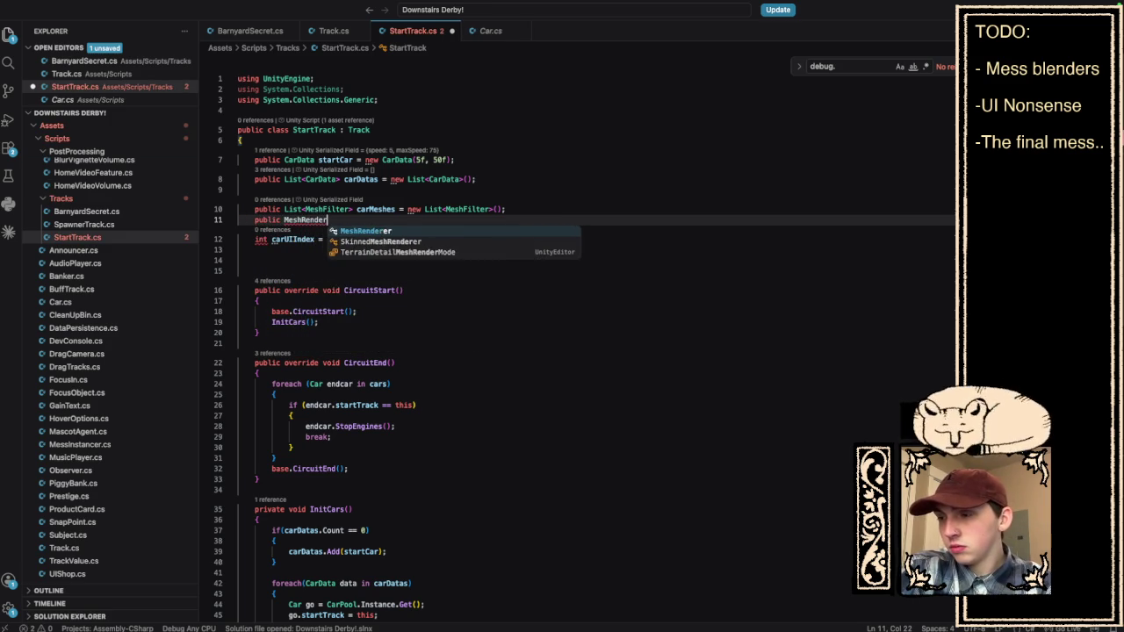
text(er c)
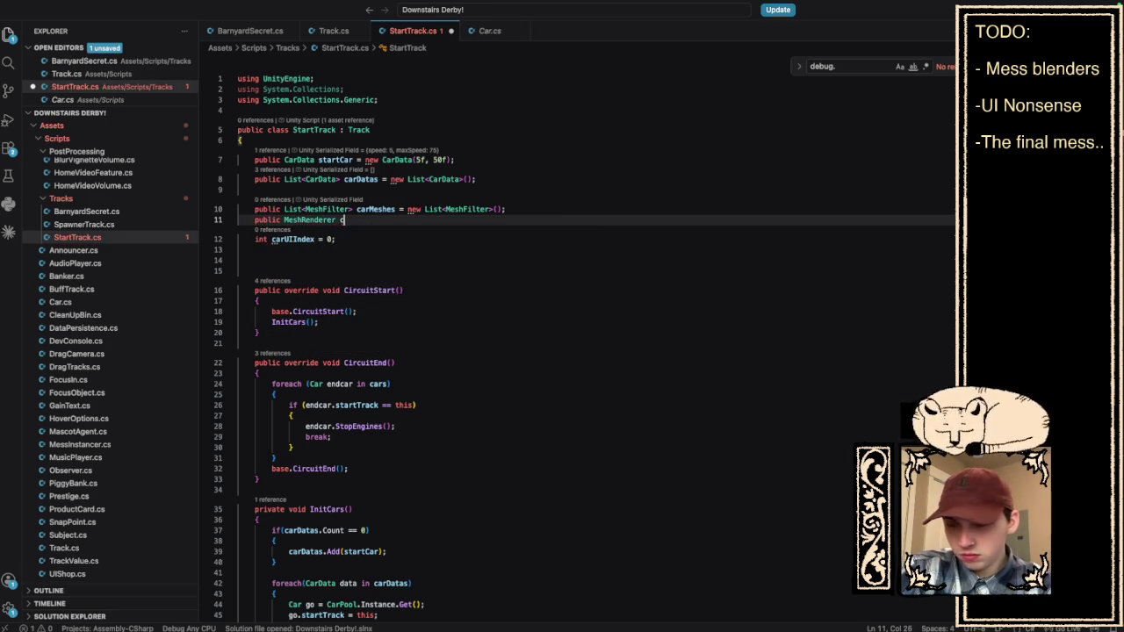
text(arModel;)
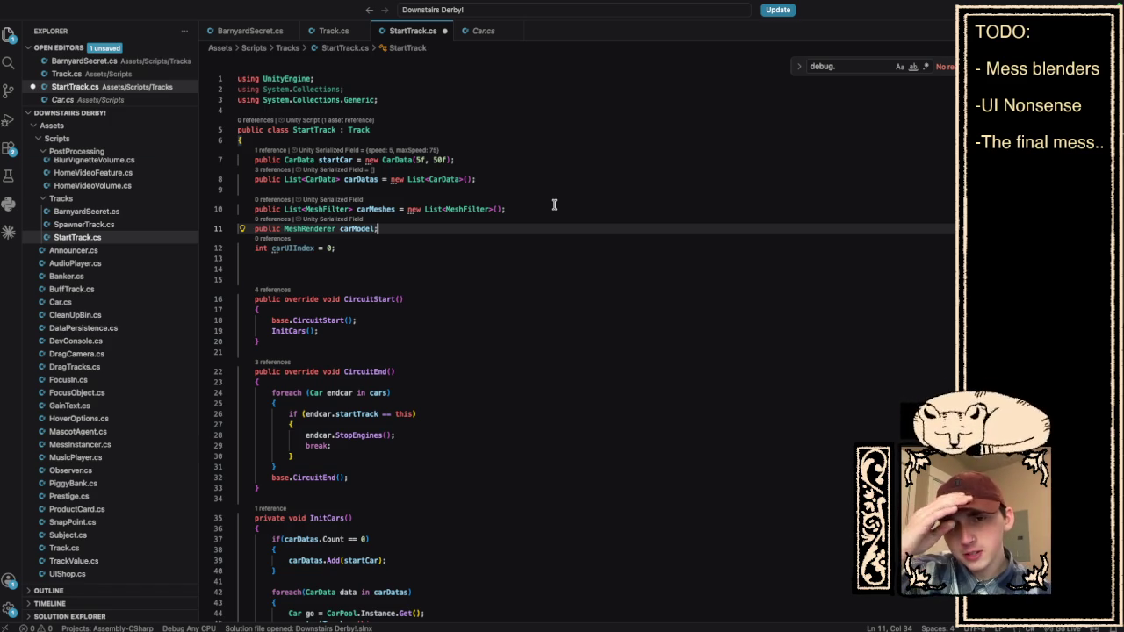
Delete the carMeshes, carModel and carUIIndex declarations on lines 10–12, plus the leftover blank line.
drag(360, 250, 159, 211)
key(BackSpace)
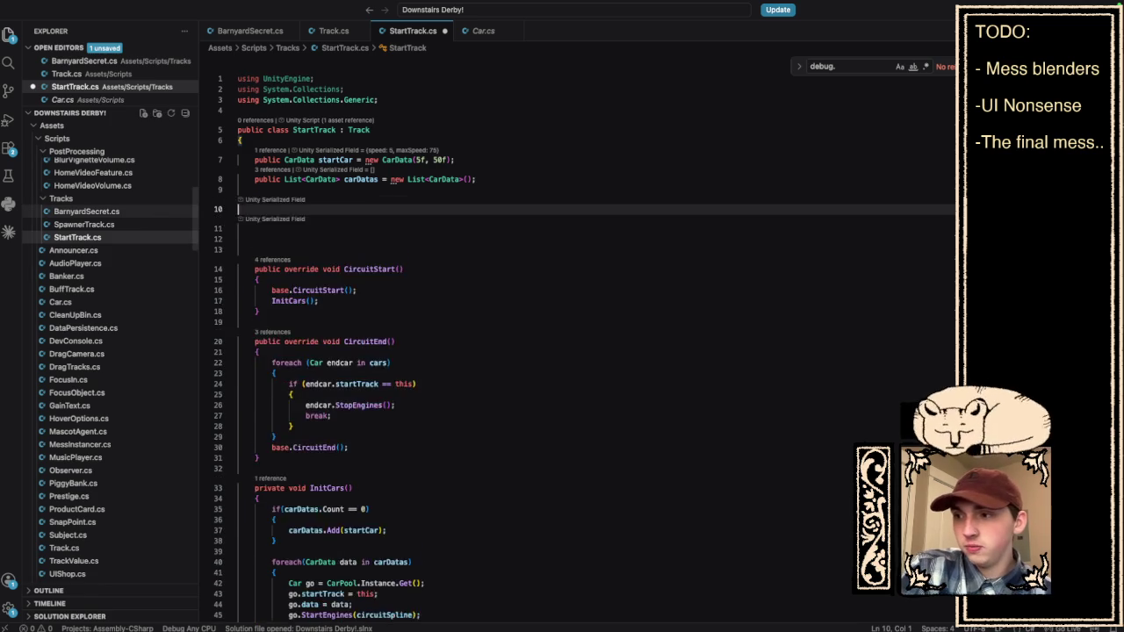
key(BackSpace)
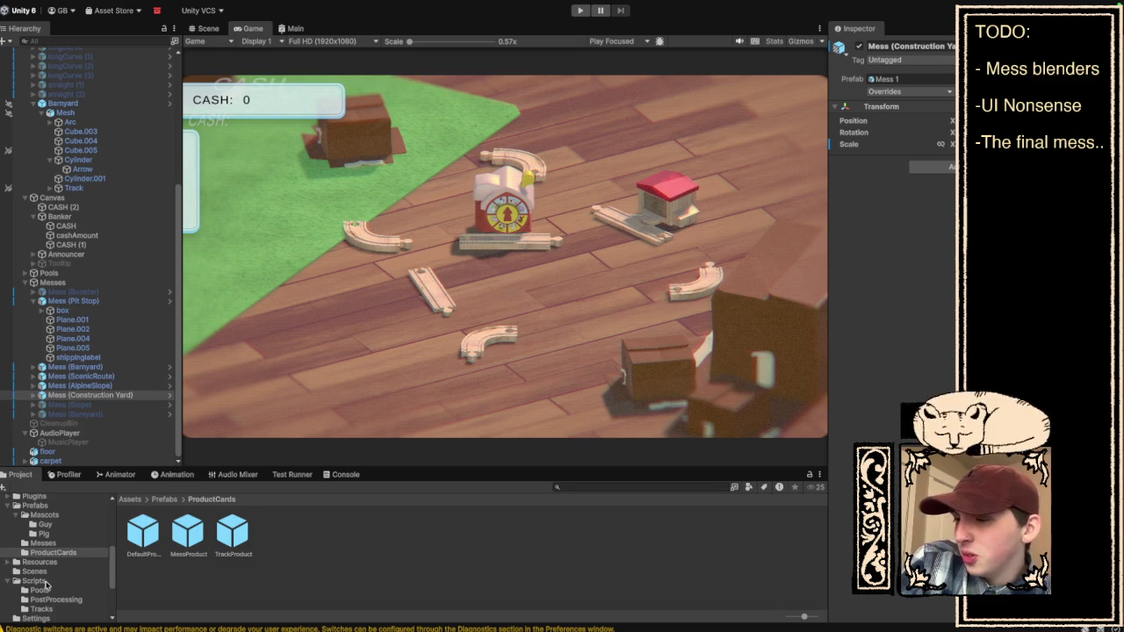
Browse the Prefabs, Messes, ProductCards and Resources folders, then open the StartTrack prefab from Tracks.
click(60, 506)
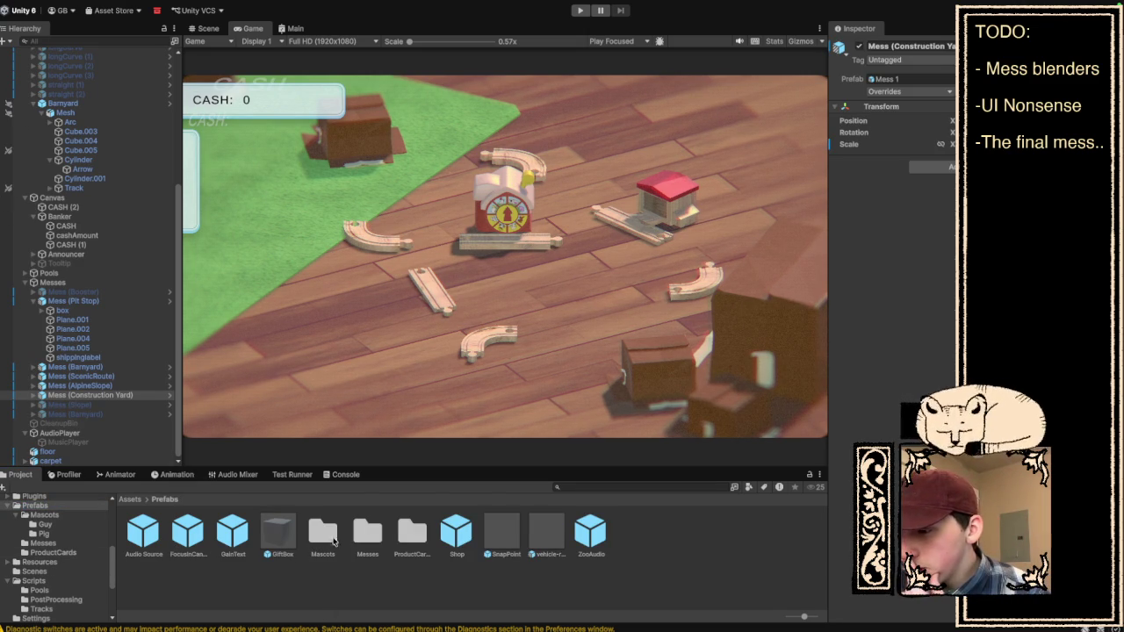
click(44, 544)
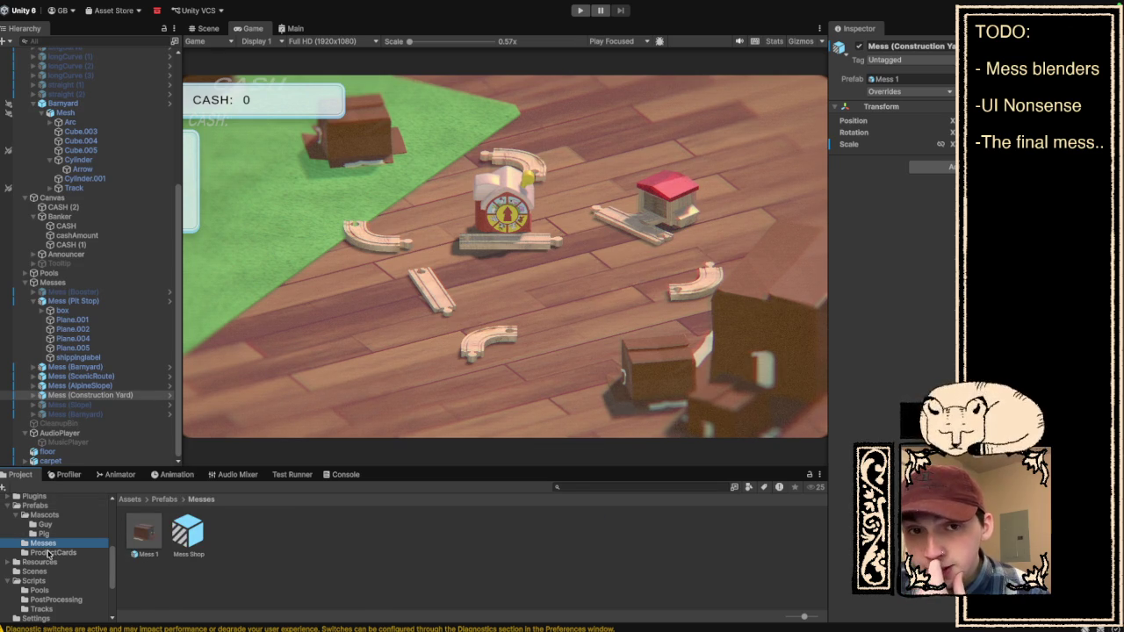
click(49, 554)
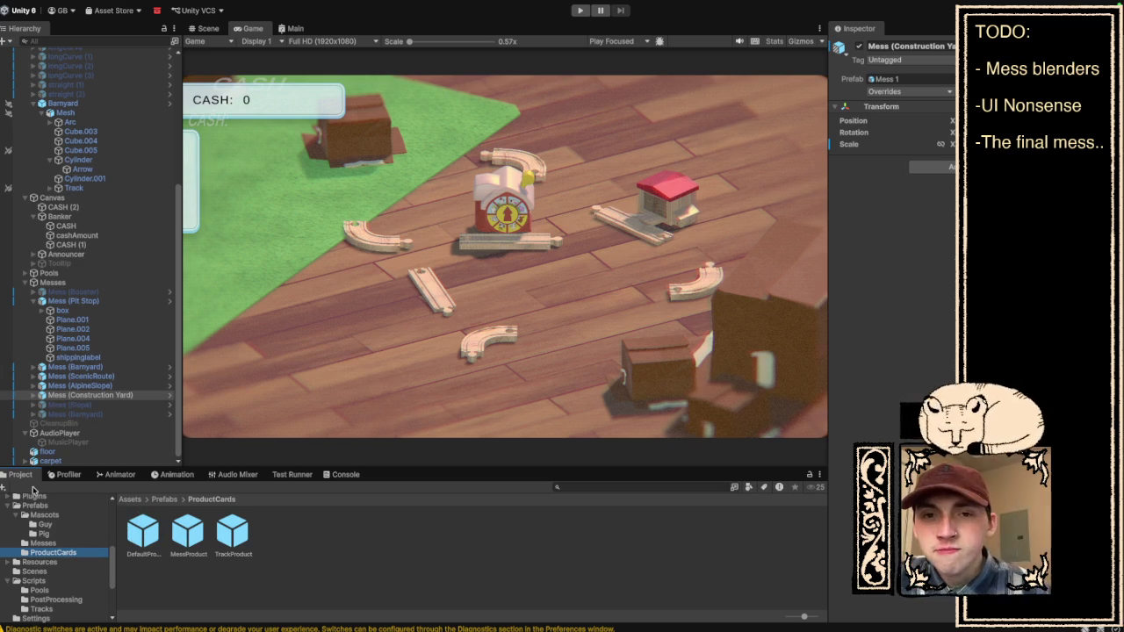
click(63, 561)
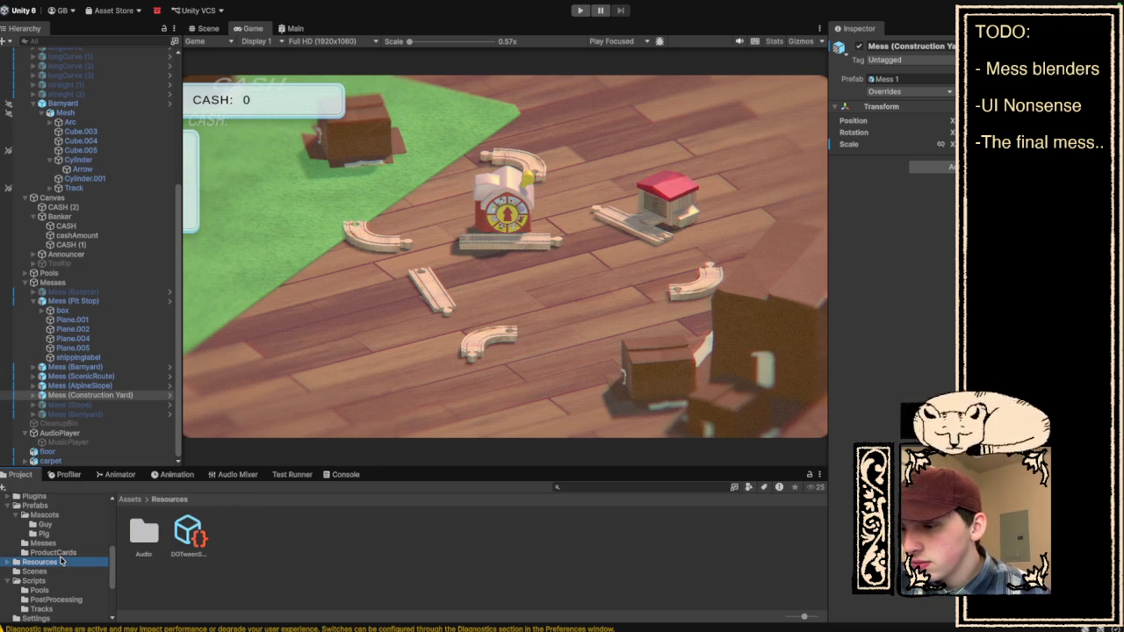
scroll(63, 561, down, 4)
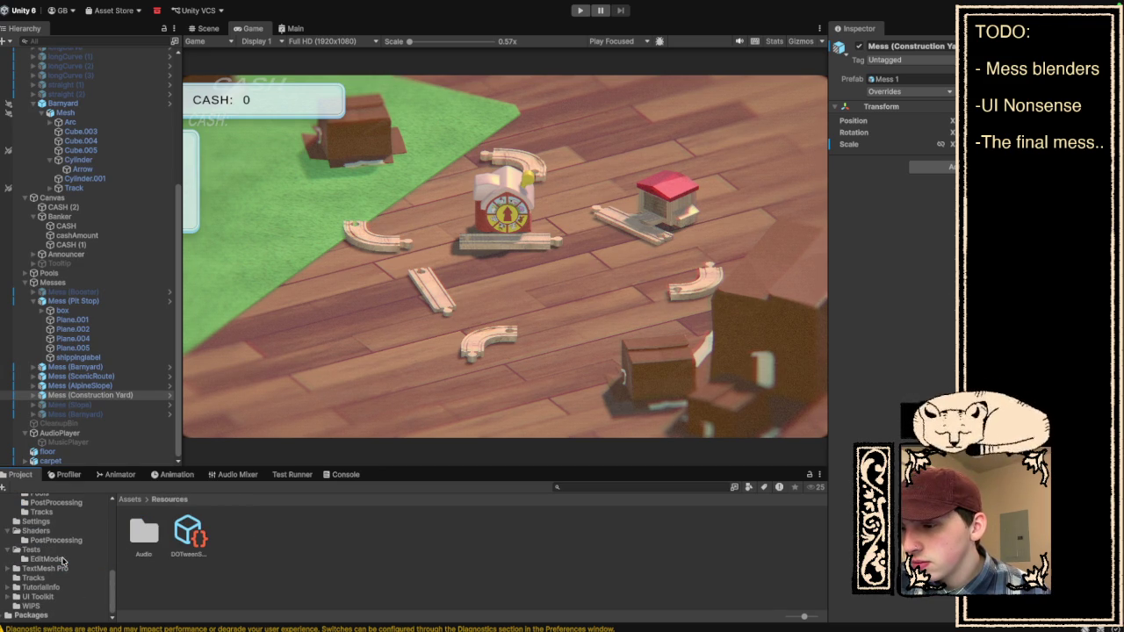
scroll(63, 561, up, 2)
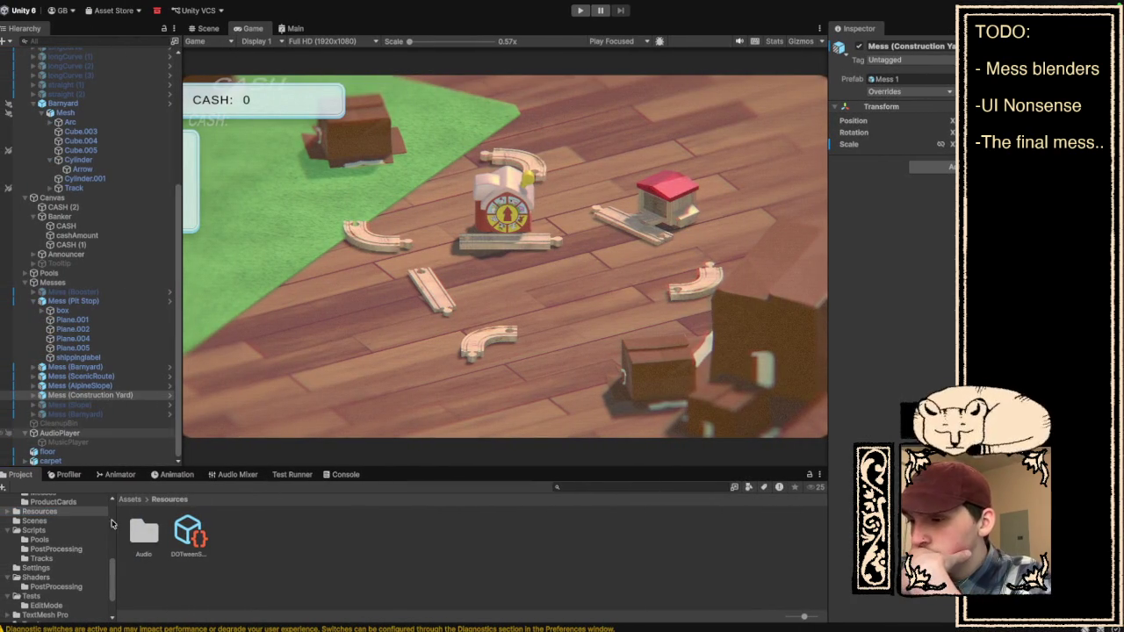
scroll(54, 590, down, 3)
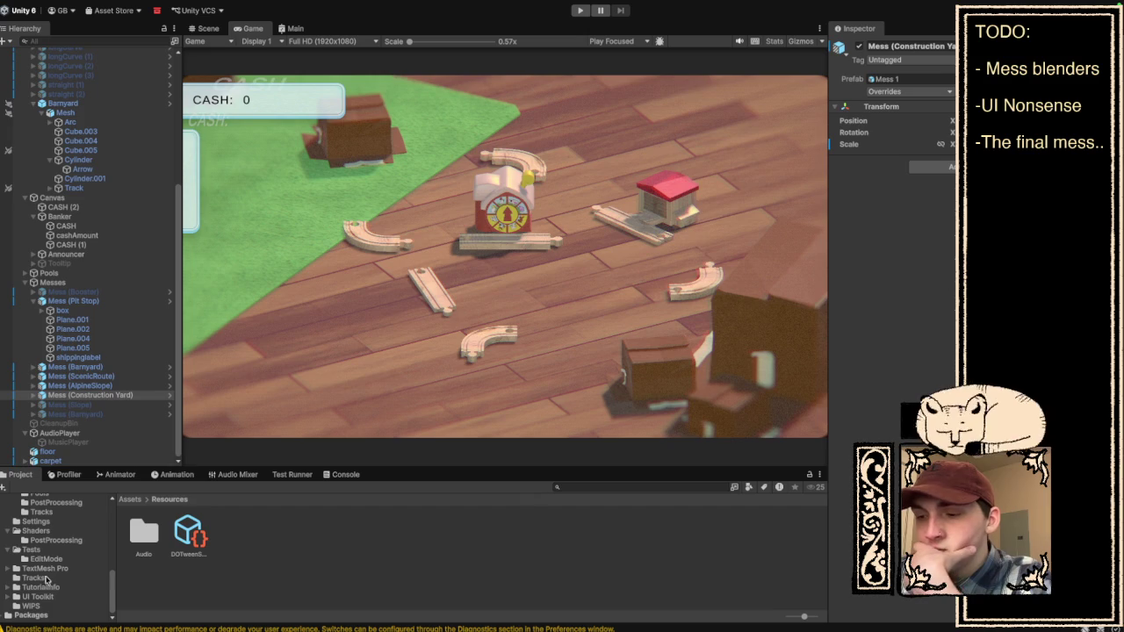
click(44, 578)
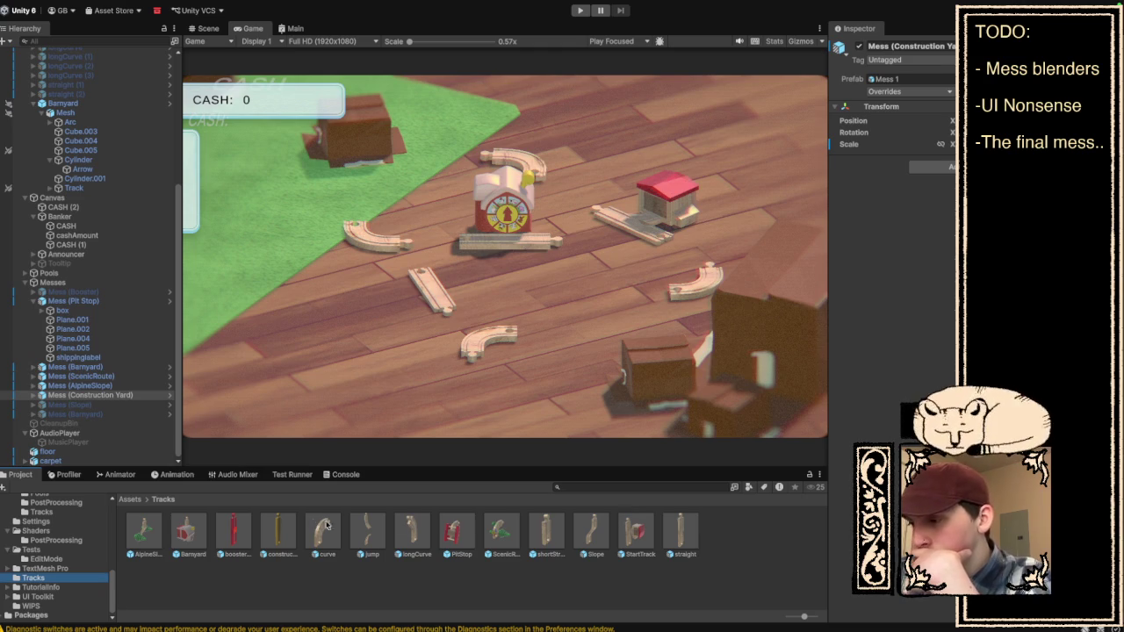
double_click(639, 537)
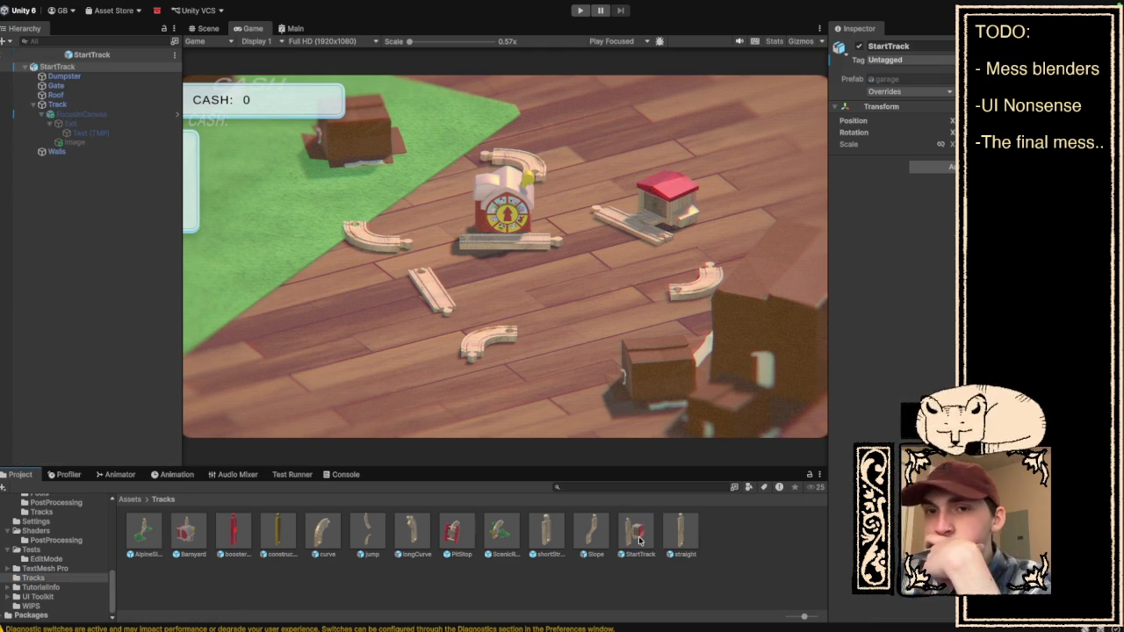
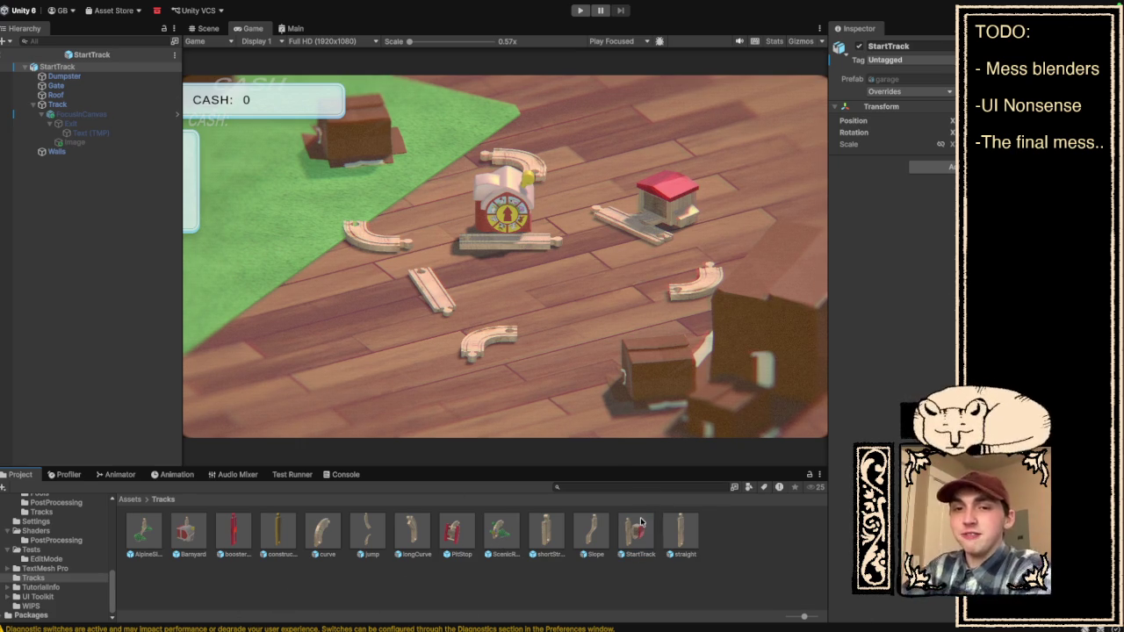
Switch from the Game view to the Scene view to edit the StartTrack prefab.
click(206, 31)
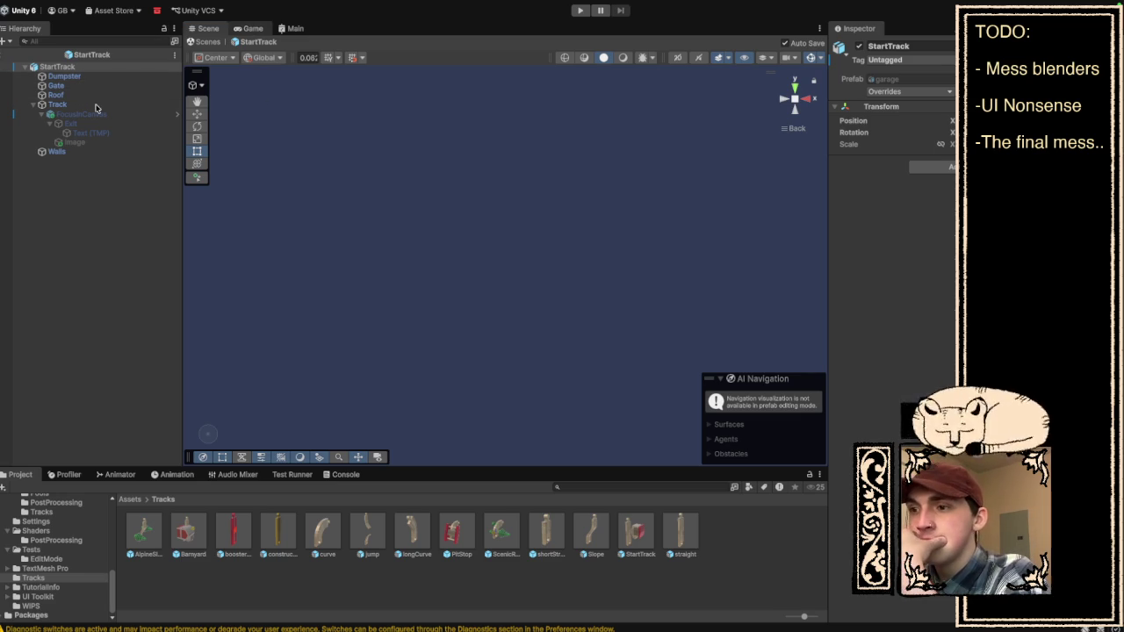
Activate the FocusInCanvas object in the StartTrack prefab.
click(57, 85)
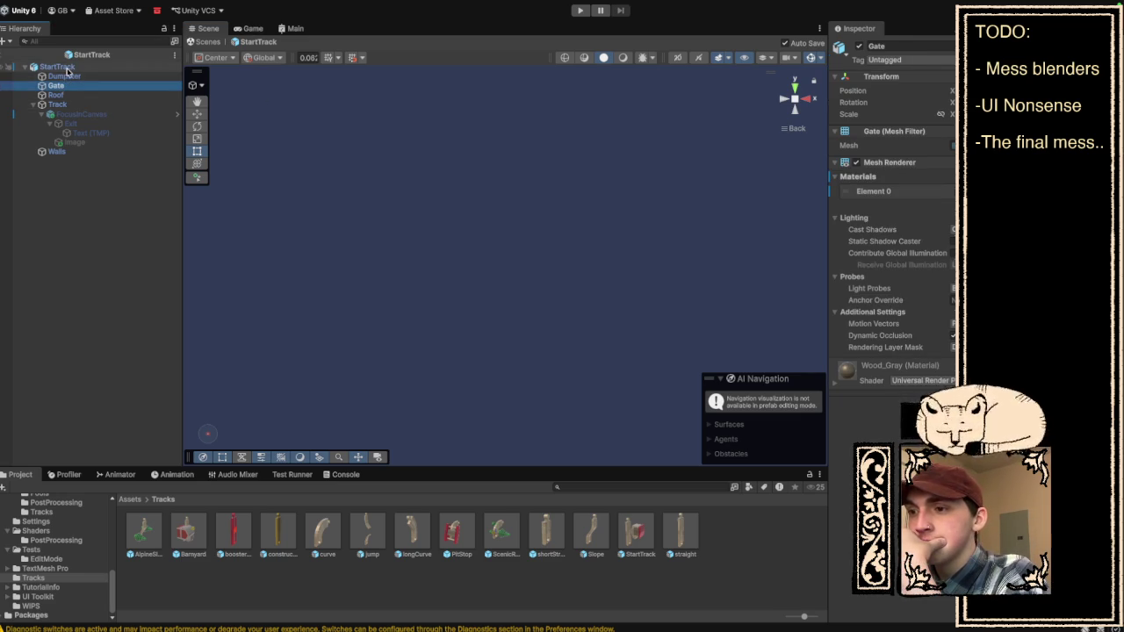
click(82, 115)
click(858, 49)
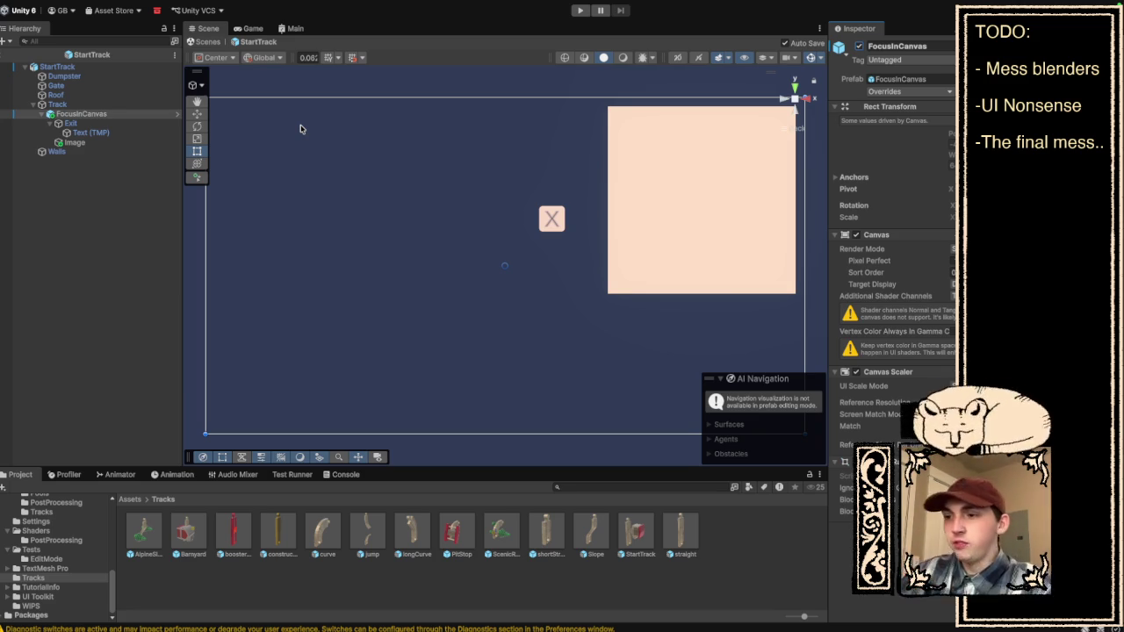
Inspect the Exit button and its X label's extra text settings, then reselect FocusInCanvas.
click(107, 123)
click(109, 133)
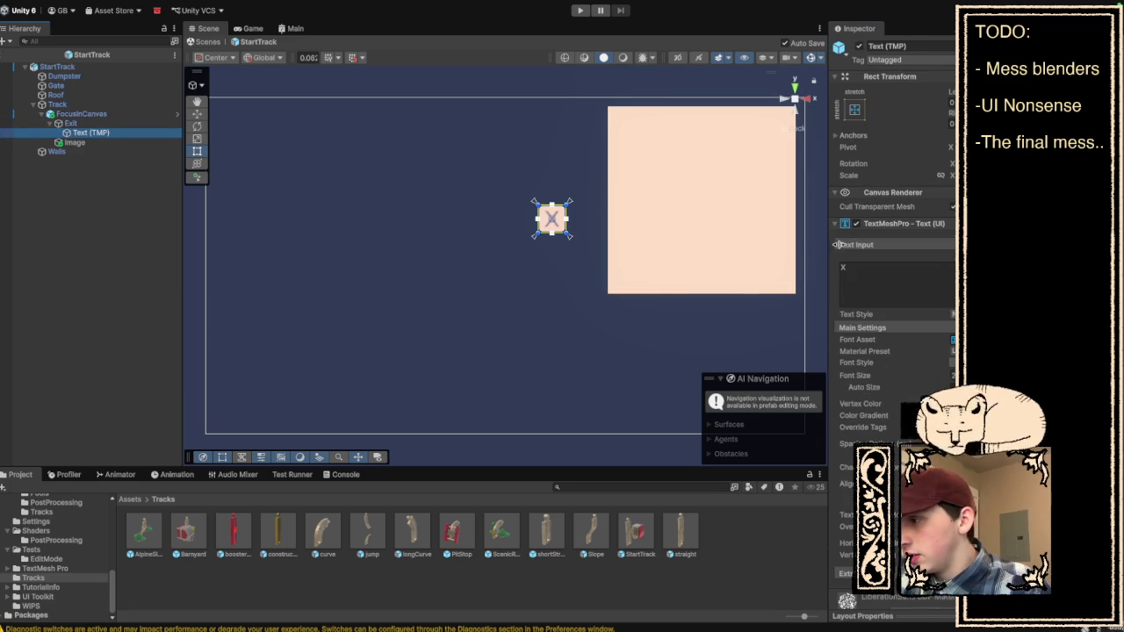
scroll(892, 263, down, 10)
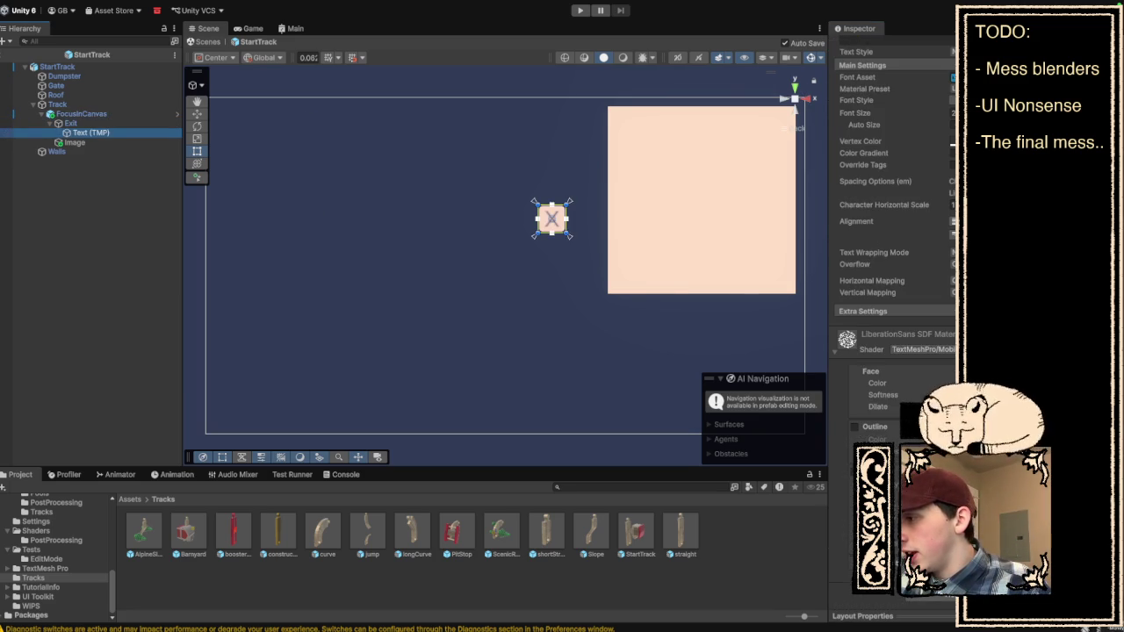
click(929, 312)
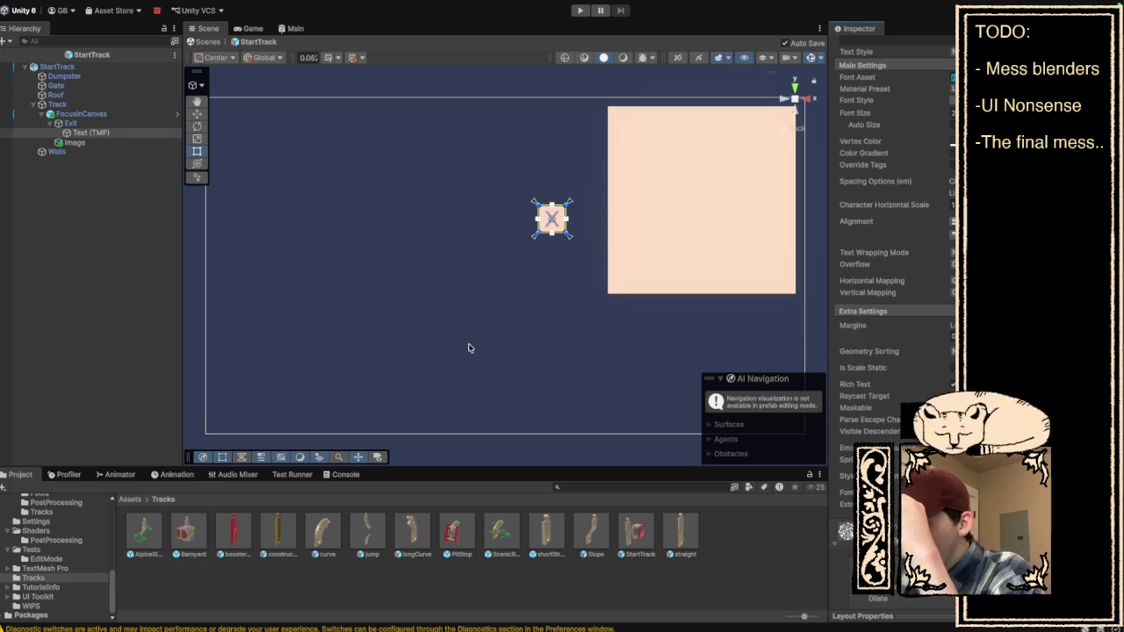
click(88, 123)
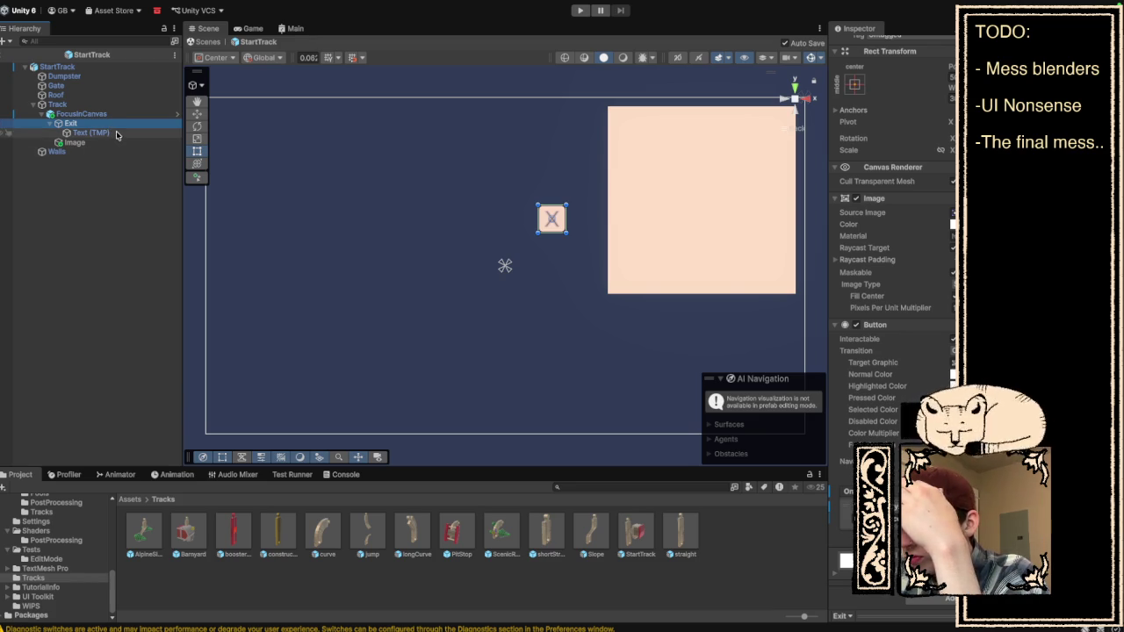
click(116, 134)
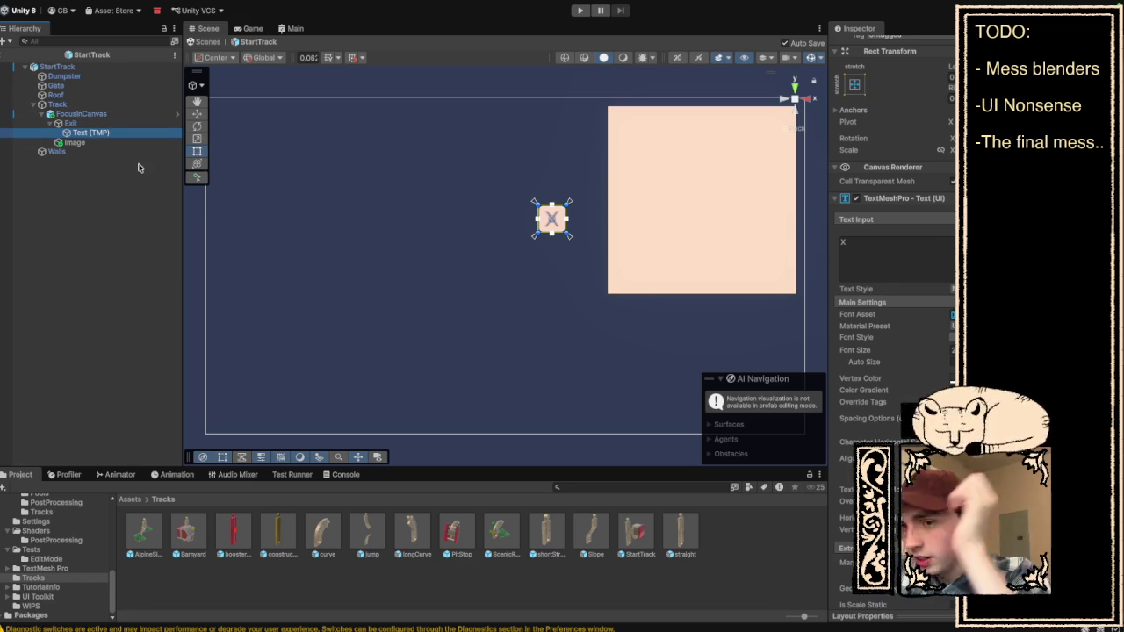
click(674, 223)
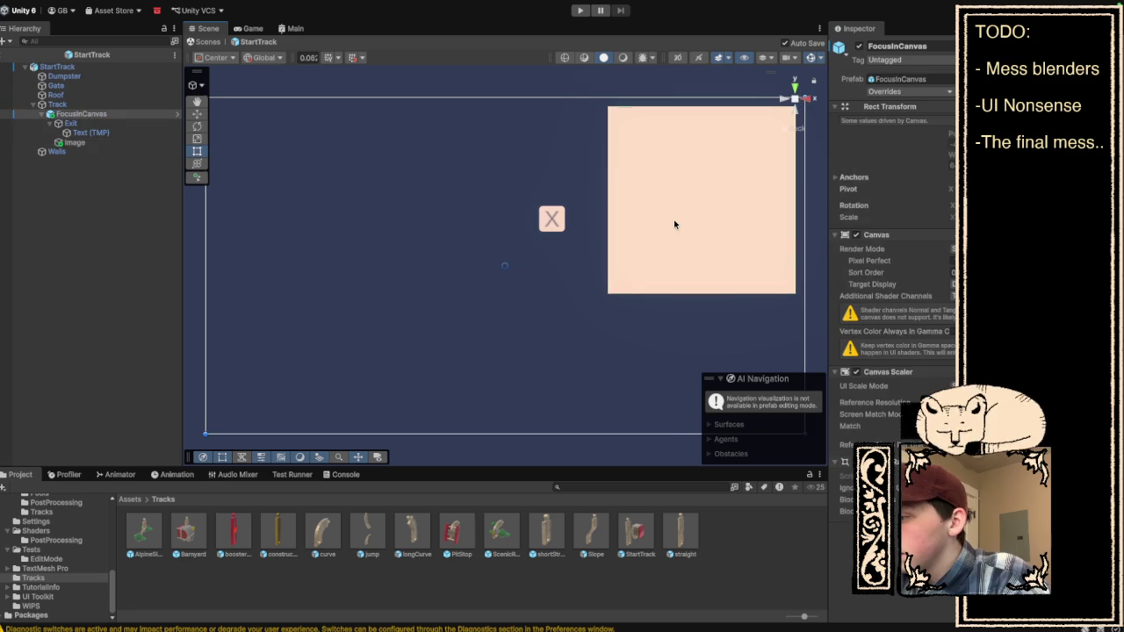
Anchor the Image at middle-center with Pos X 100 and bring up its Source Image picker.
click(673, 224)
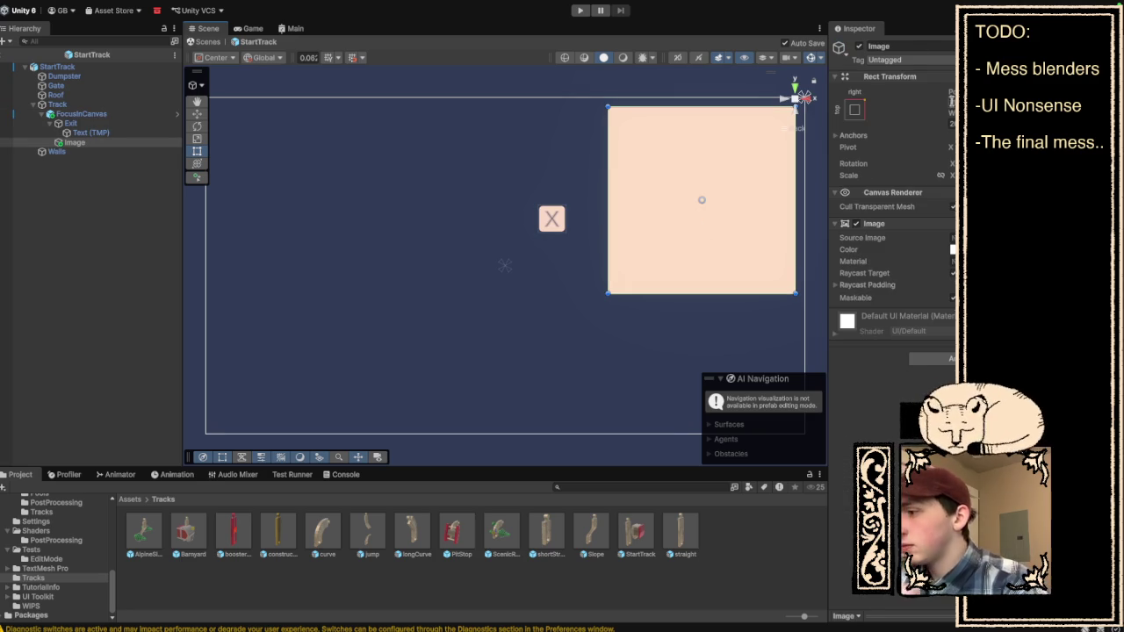
click(856, 108)
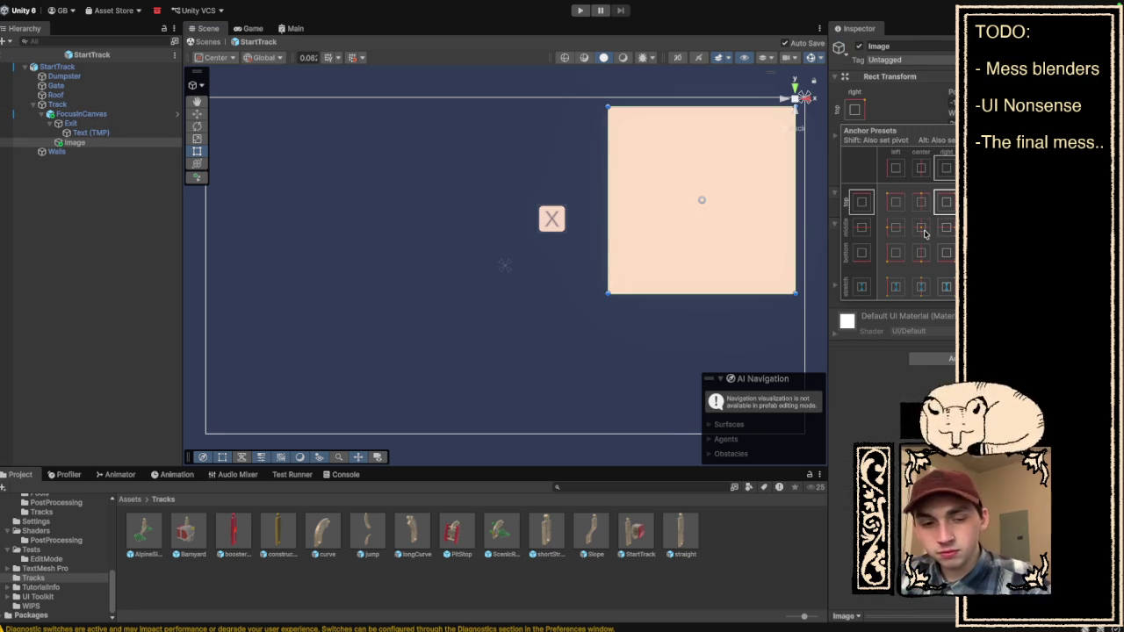
alt+click(921, 228)
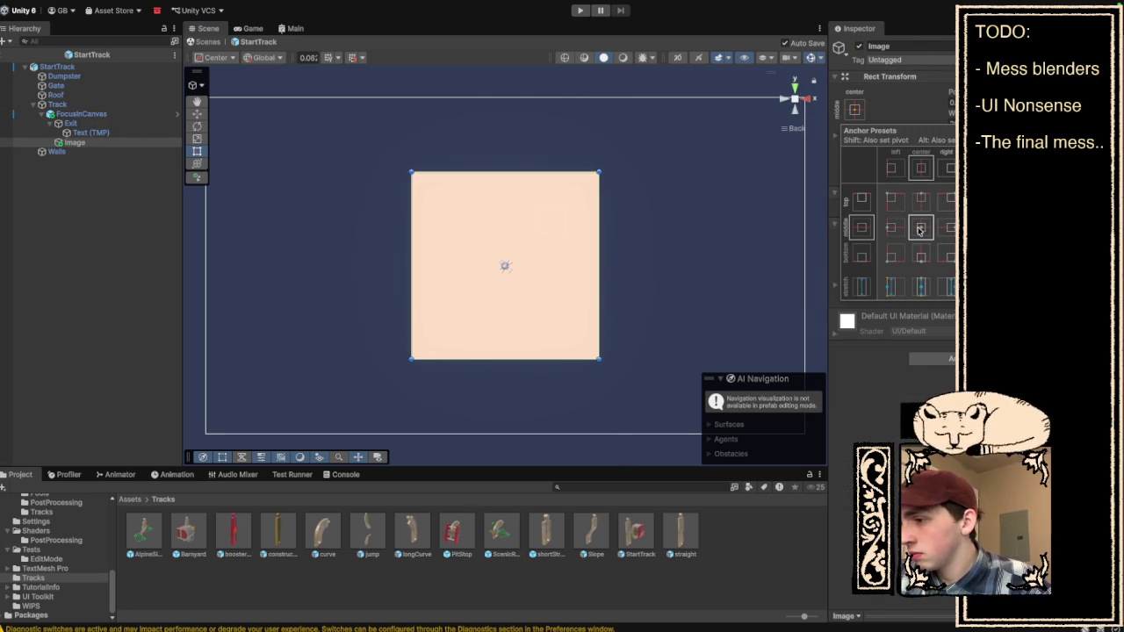
click(951, 103)
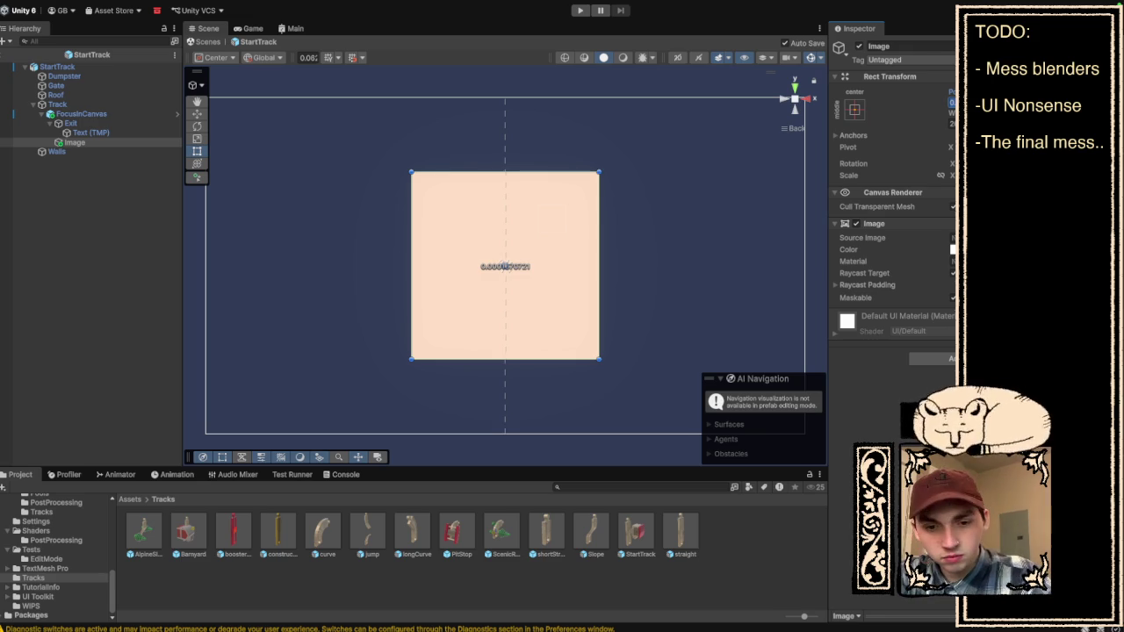
text(300)
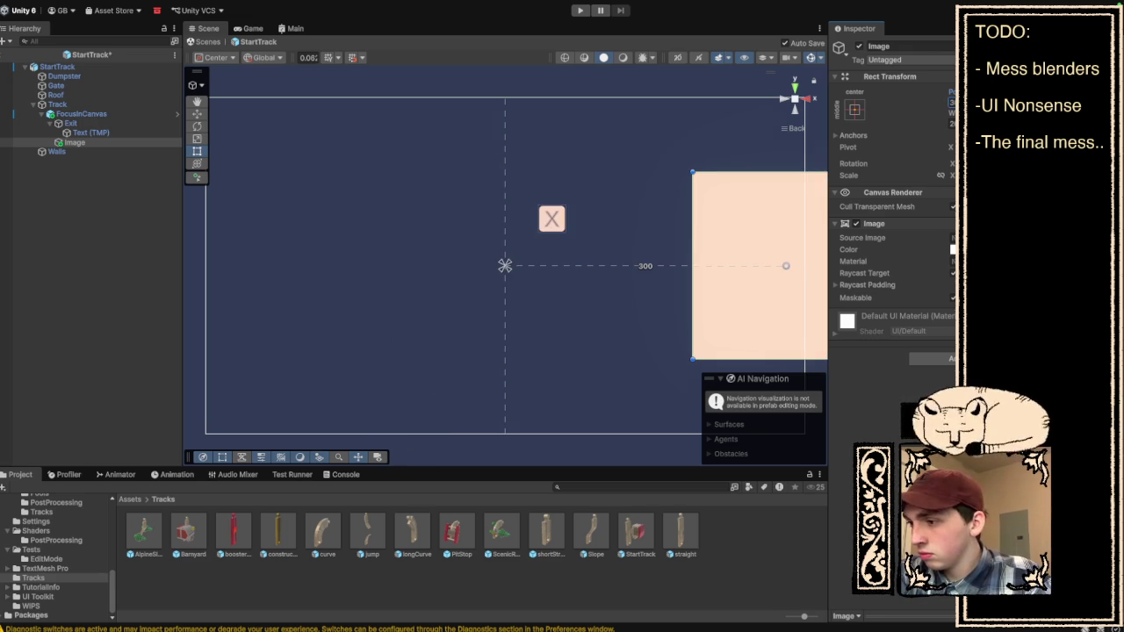
key(BackSpace)
key(BackSpace)
key(BackSpace)
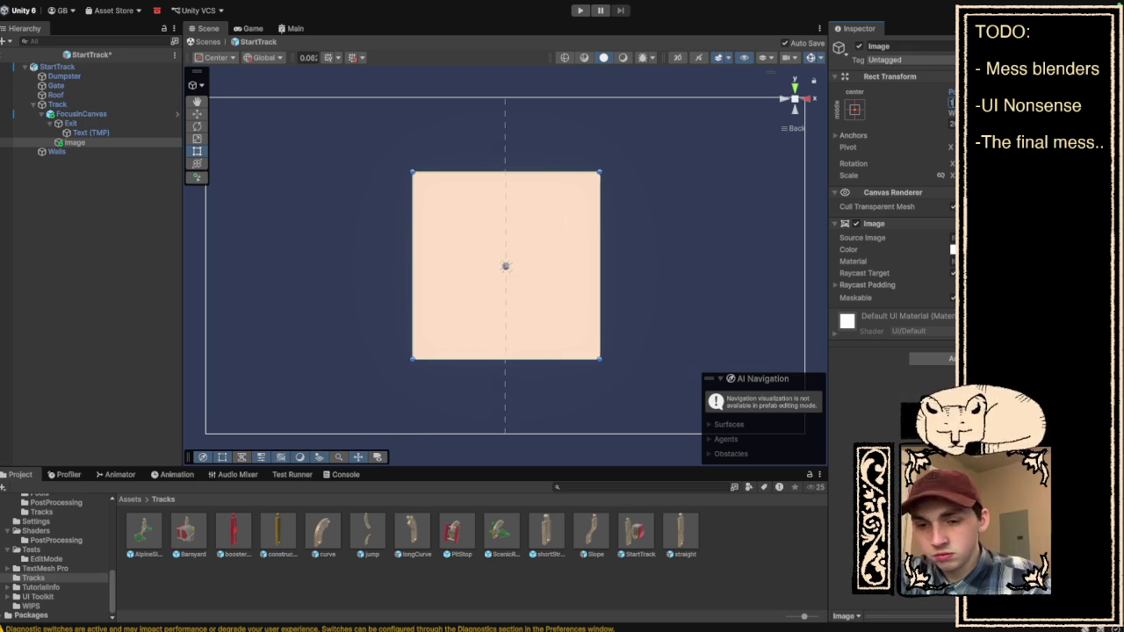
text(100)
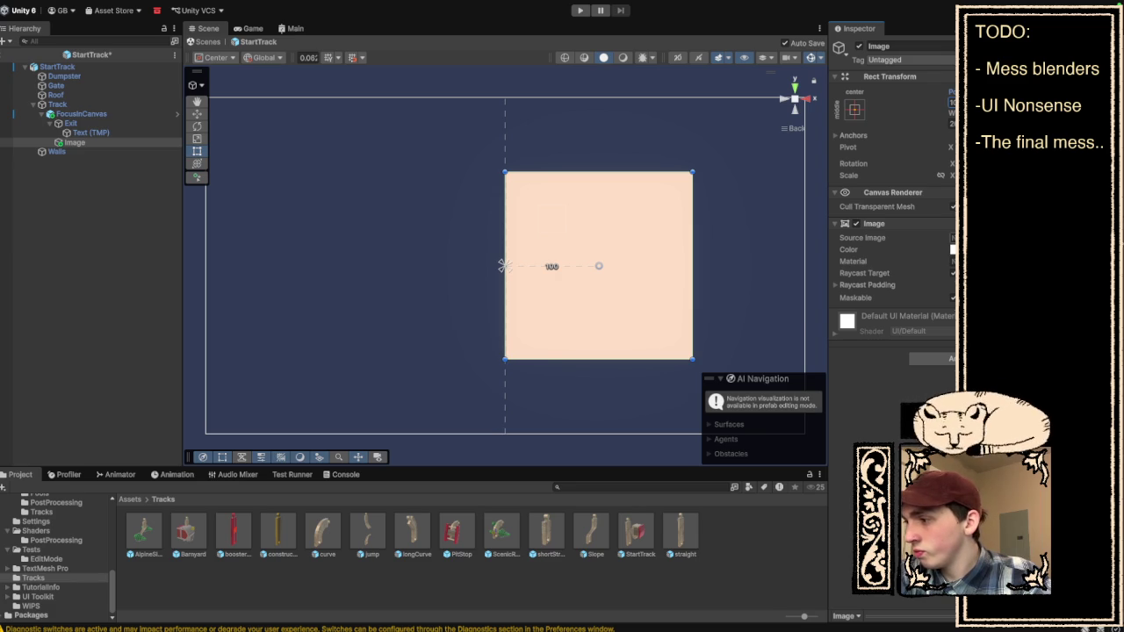
click(952, 238)
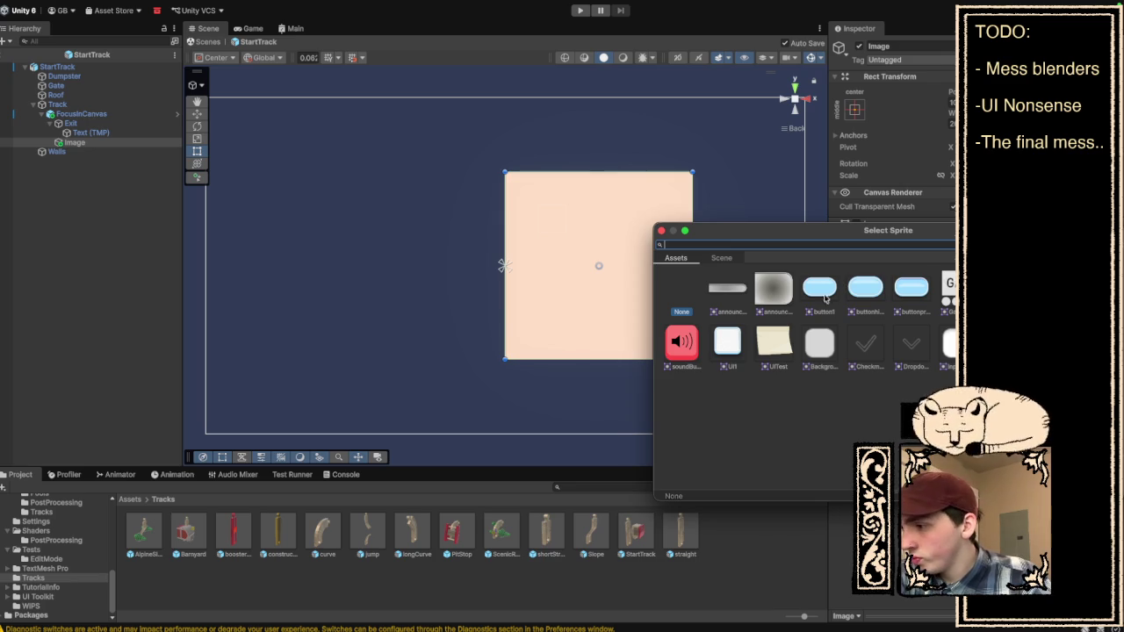
Give the Image the rounded UI1 sprite and stretch it to about 300 units tall.
click(728, 347)
click(764, 219)
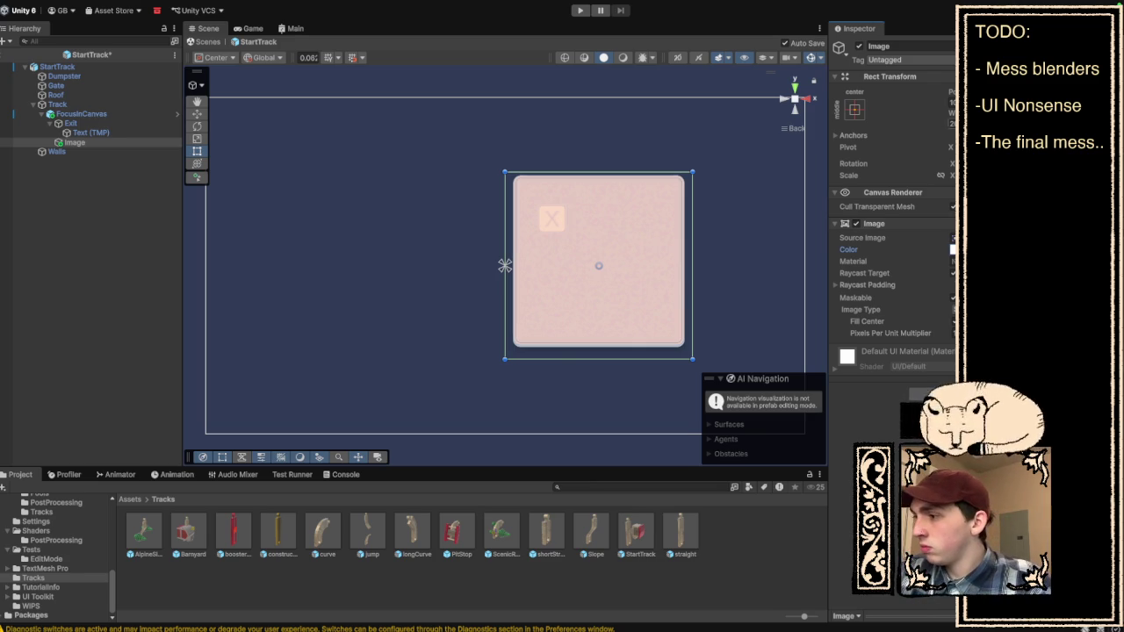
drag(505, 266, 502, 265)
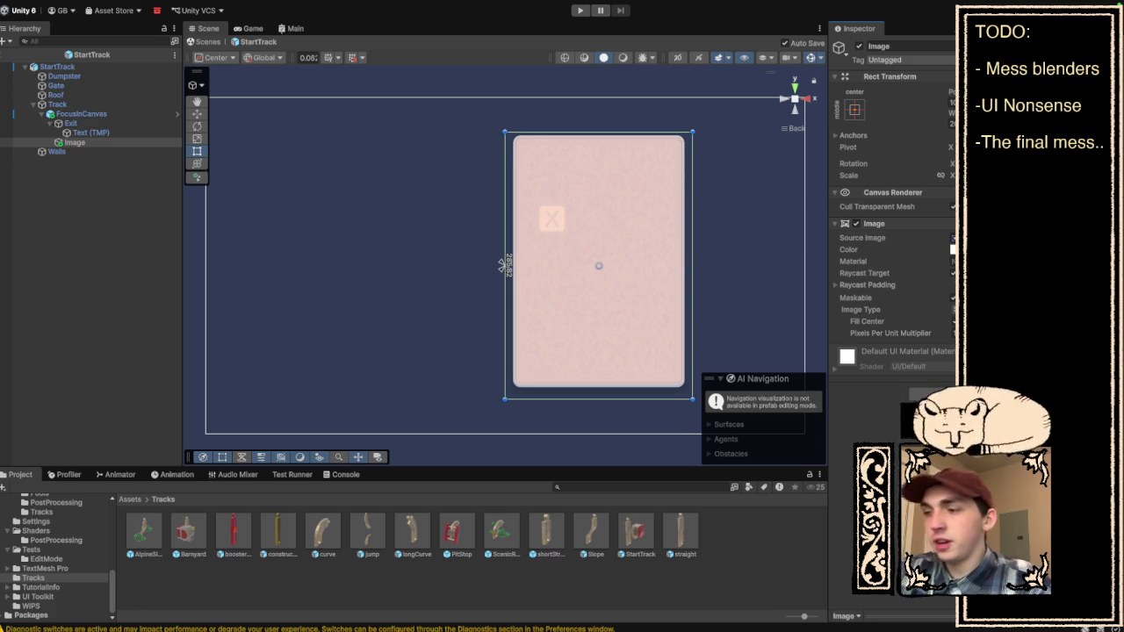
drag(503, 265, 504, 266)
Try moving Exit lower in the Hierarchy and dismiss the prefab restructure warning.
click(735, 231)
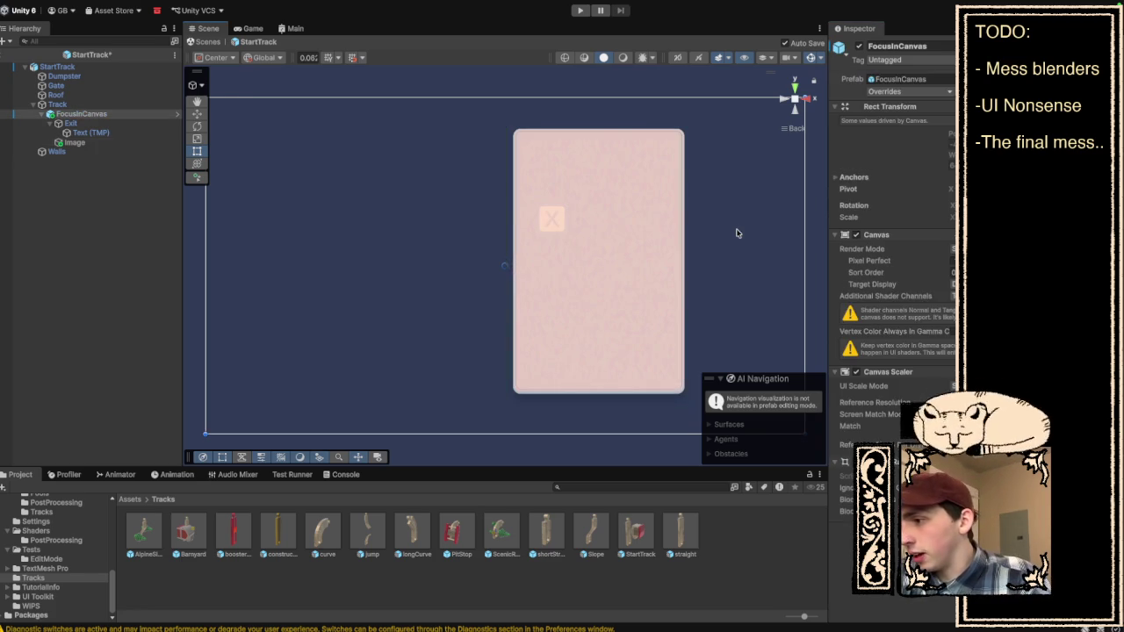
click(626, 240)
click(550, 227)
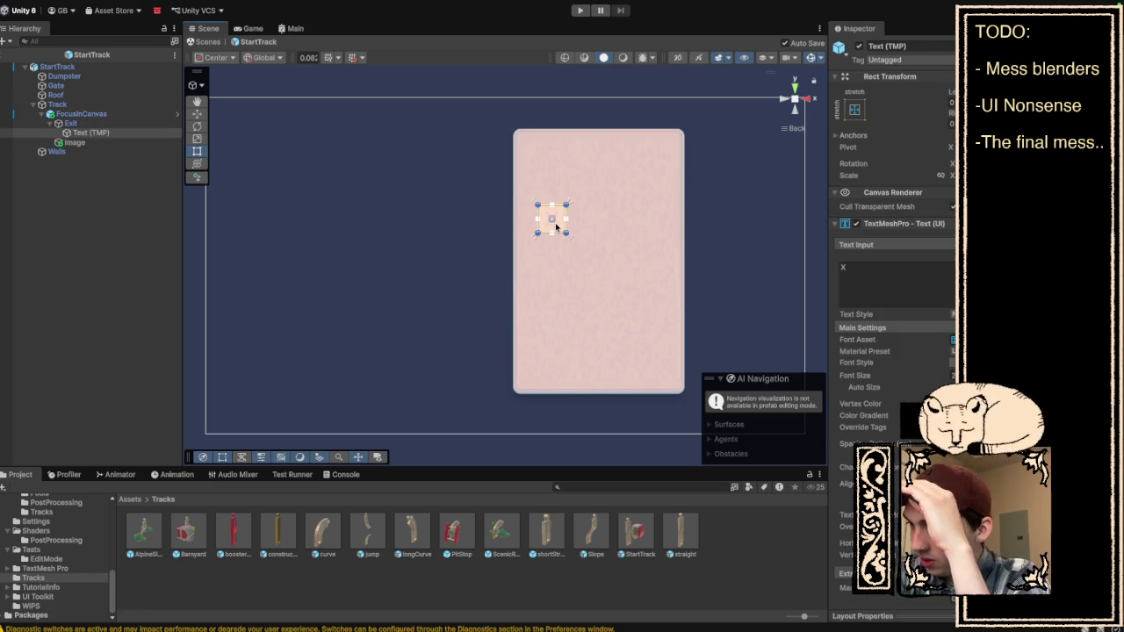
click(138, 124)
drag(137, 129, 134, 151)
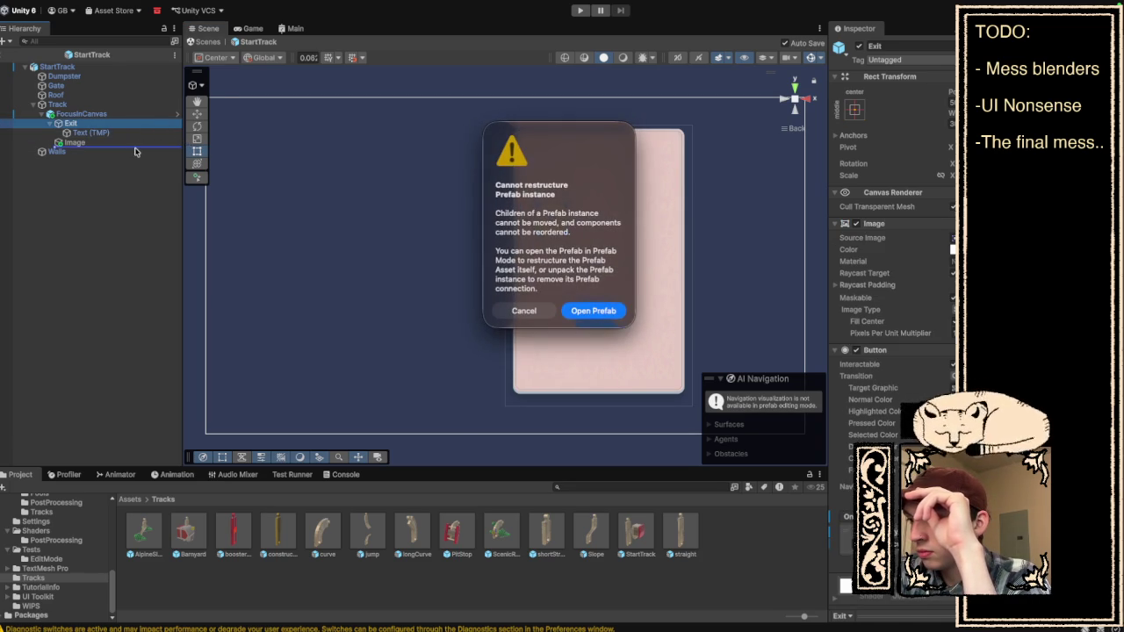
click(520, 317)
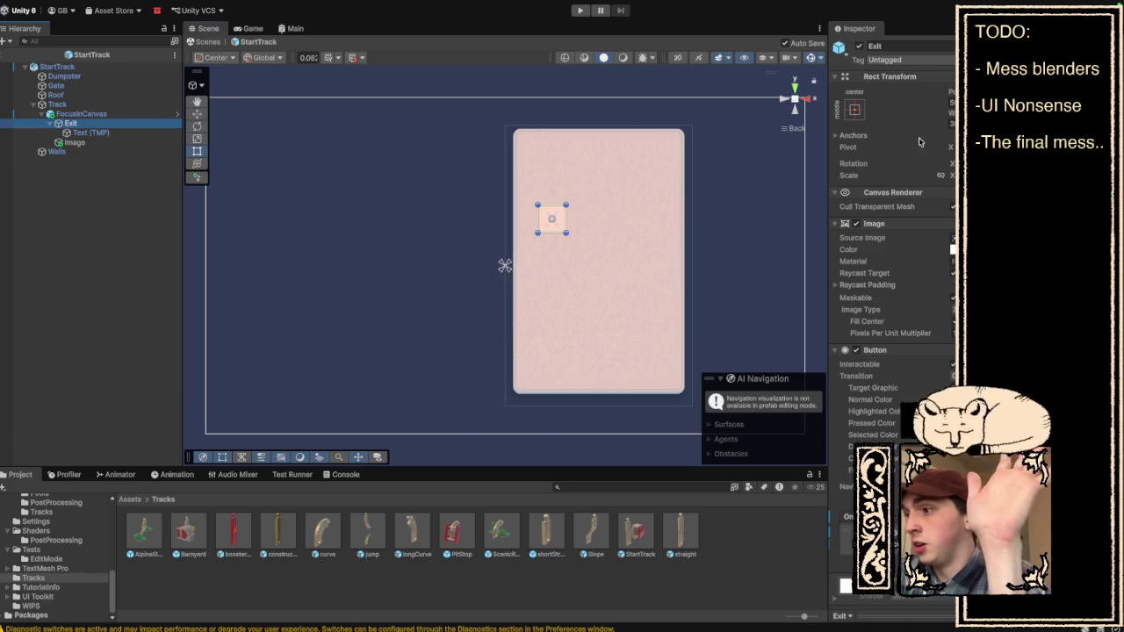
Move the X Exit button outside the card, beside its top-right corner.
mouse_move(552, 218)
mouse_down()
mouse_move(811, 219)
mouse_move(707, 218)
mouse_up()
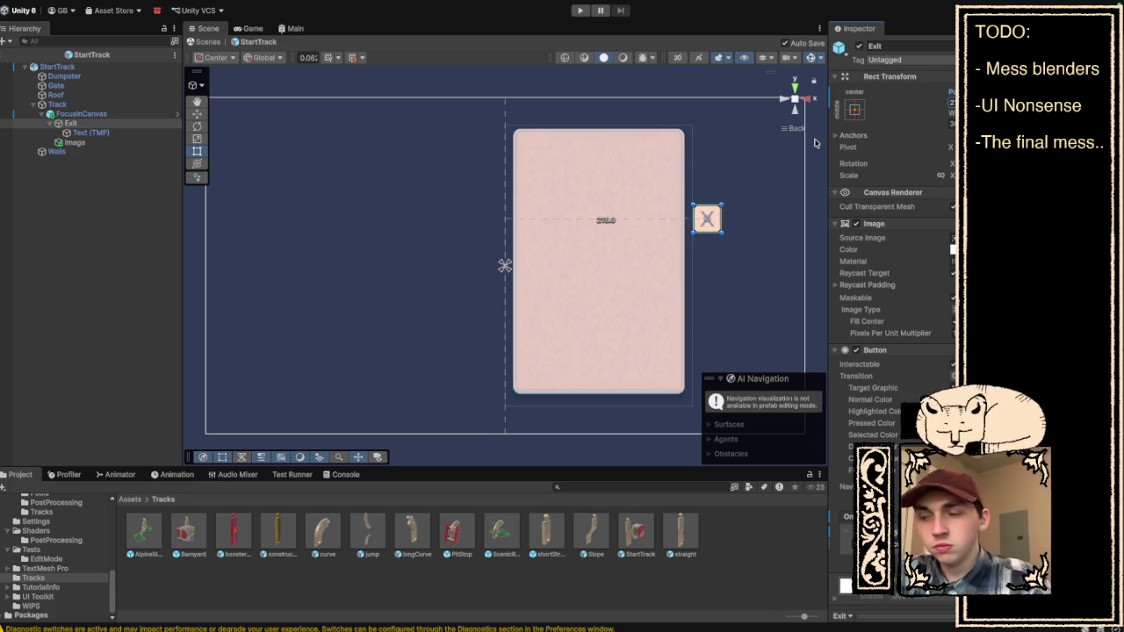
drag(707, 219, 707, 144)
click(725, 307)
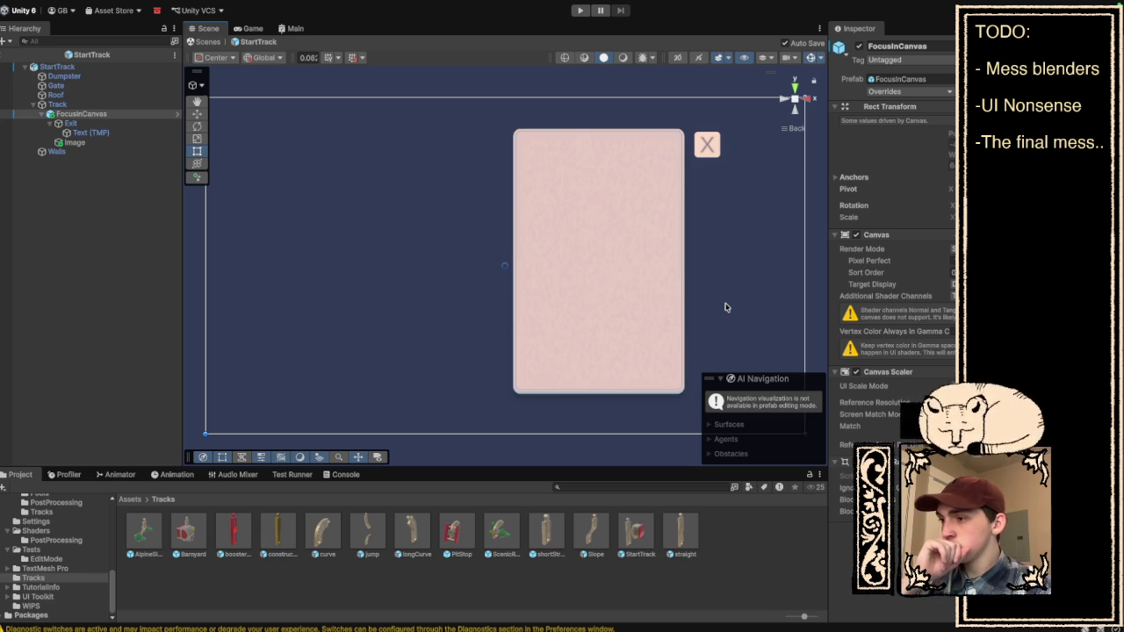
Lower the card Image's top edge, and add then delete an extra Image under FocusInCanvas.
click(610, 211)
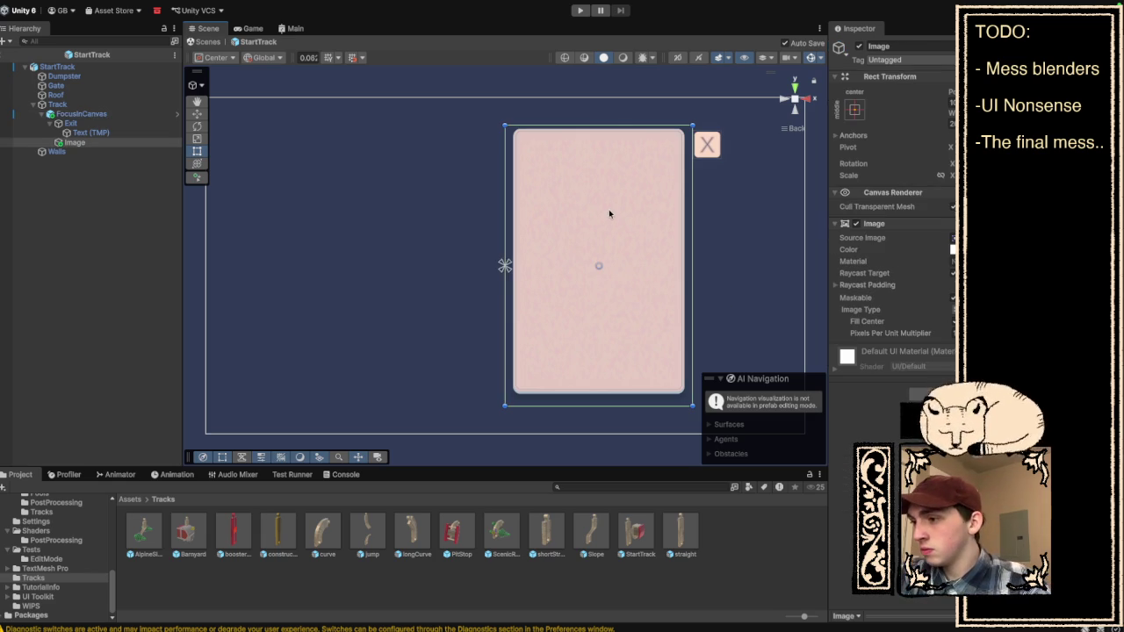
drag(602, 123, 601, 156)
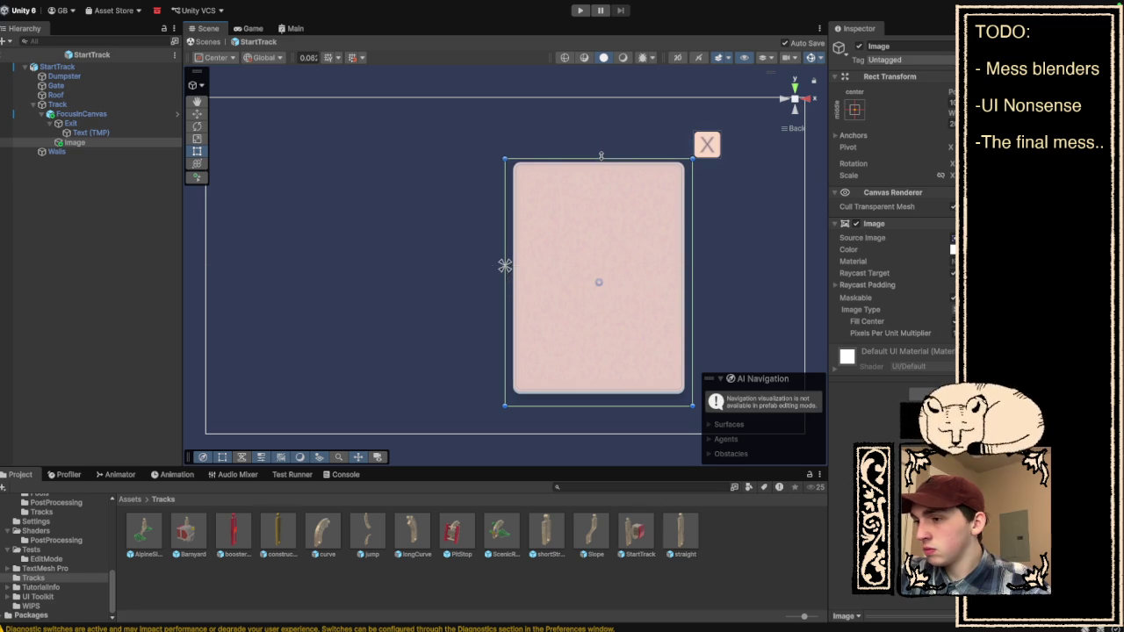
click(109, 116)
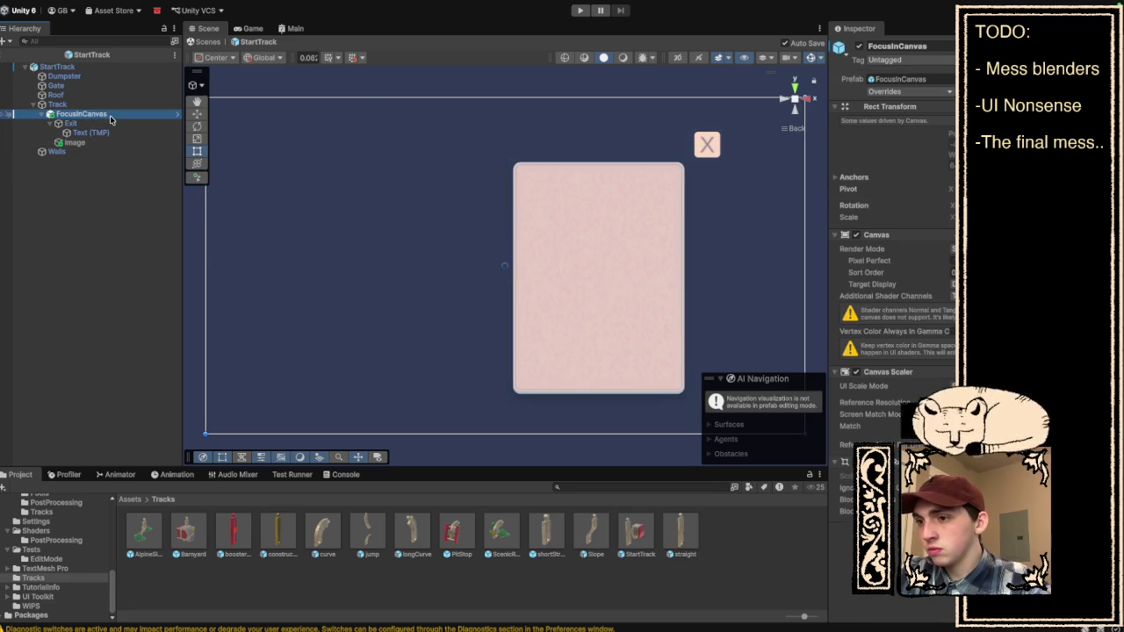
right_click(110, 118)
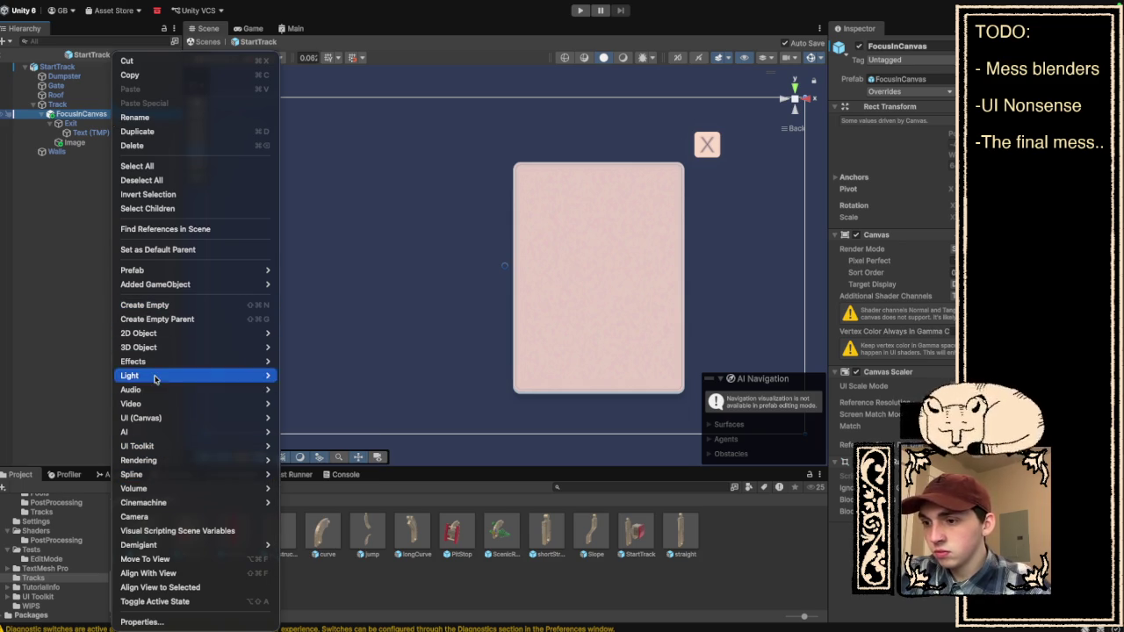
mouse_move(148, 418)
click(297, 418)
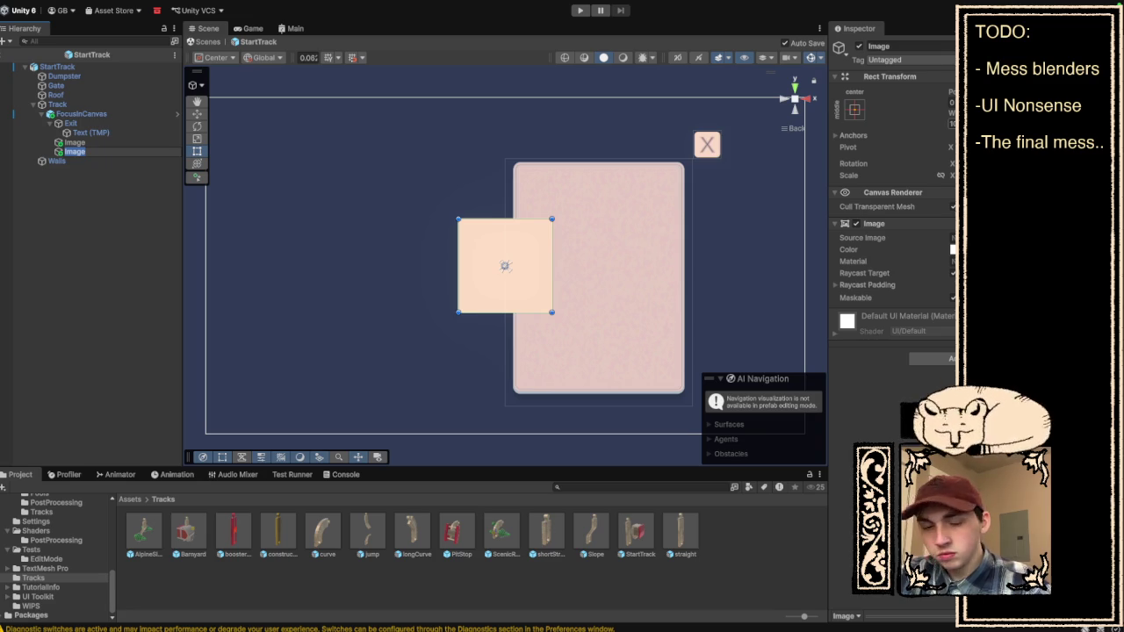
key(Delete)
click(106, 145)
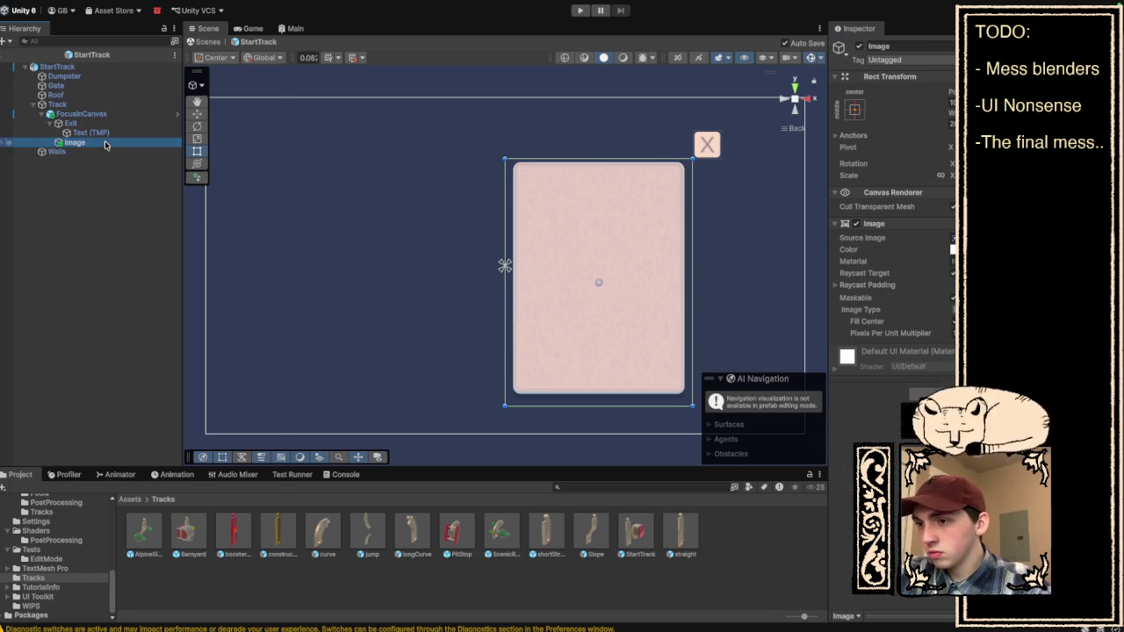
Wrap the card Image in a new empty parent named CarStats.
right_click(105, 144)
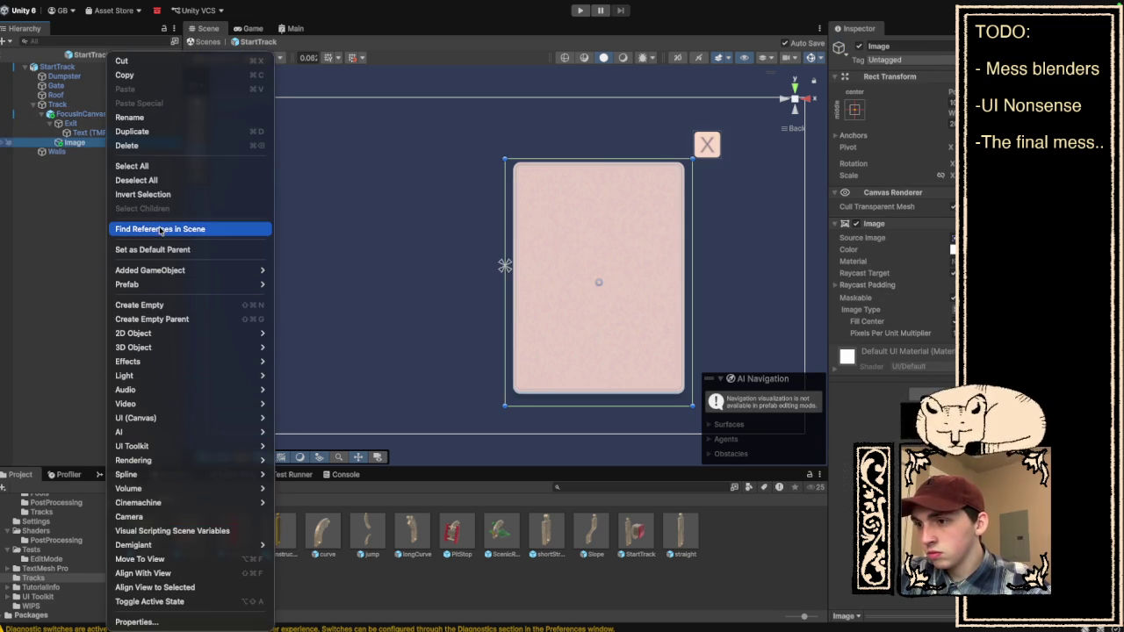
key(Escape)
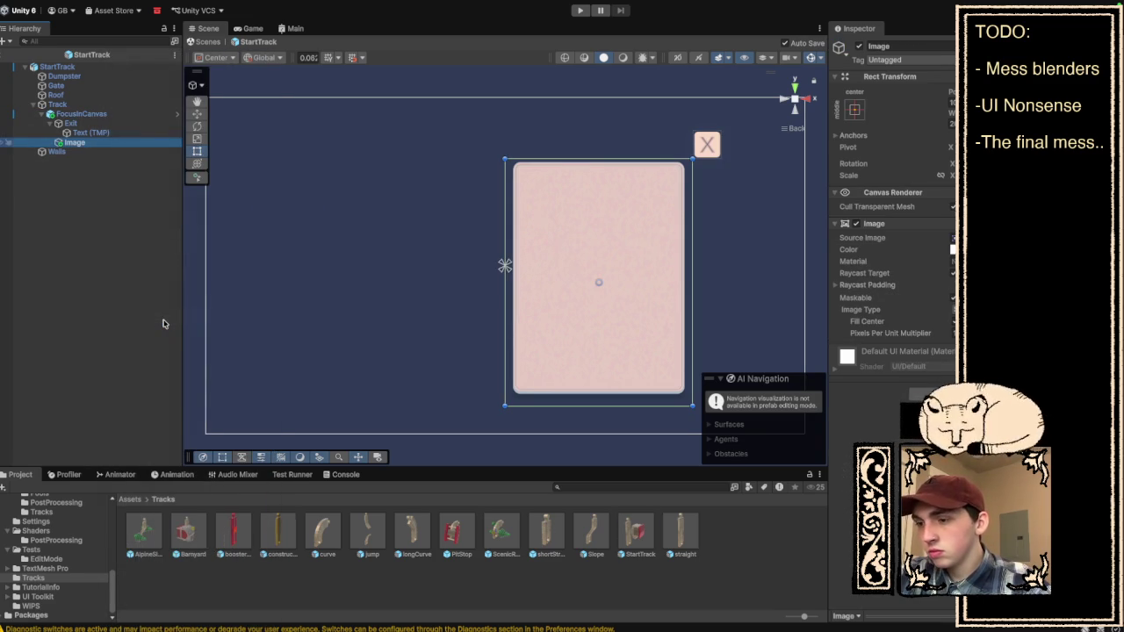
key(ctrl+shift+g)
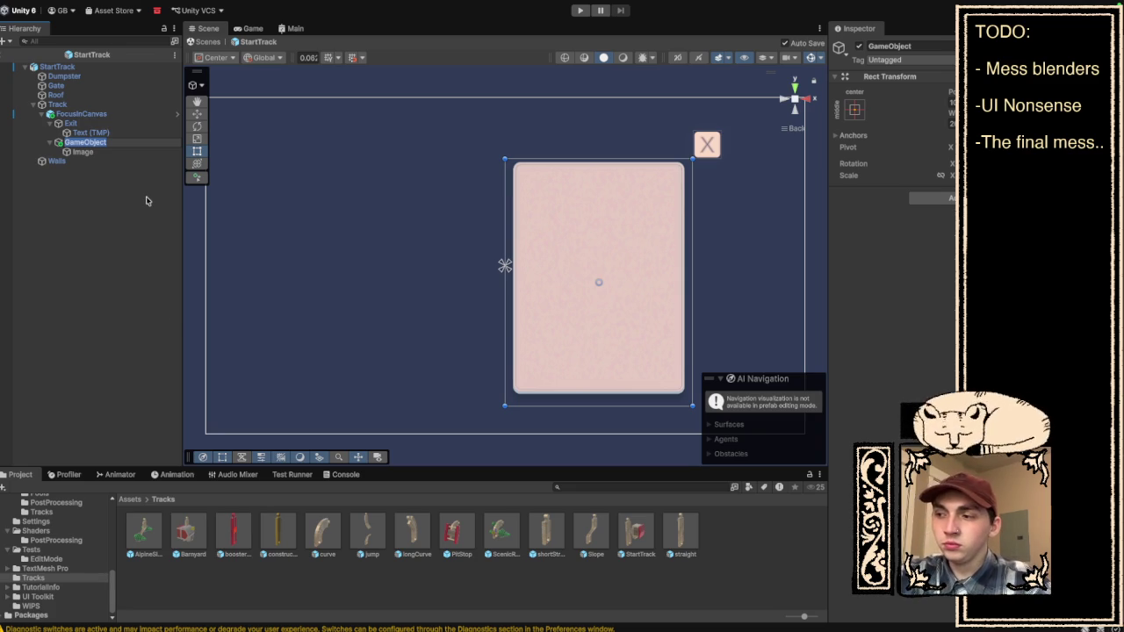
text(U)
key(BackSpace)
key(BackSpace)
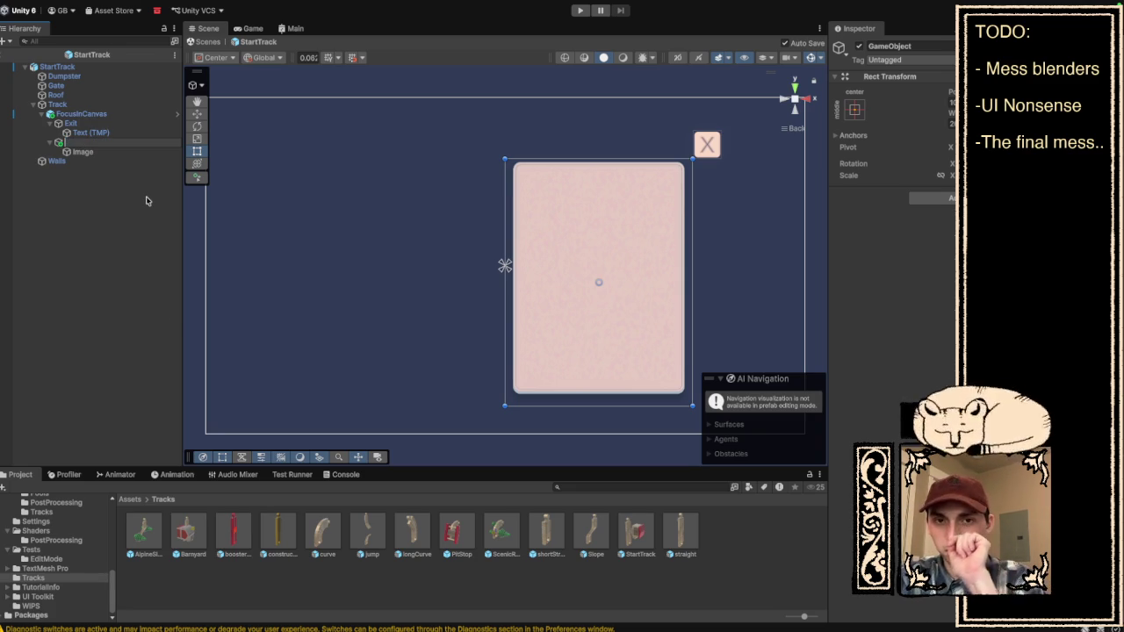
text(CarStats)
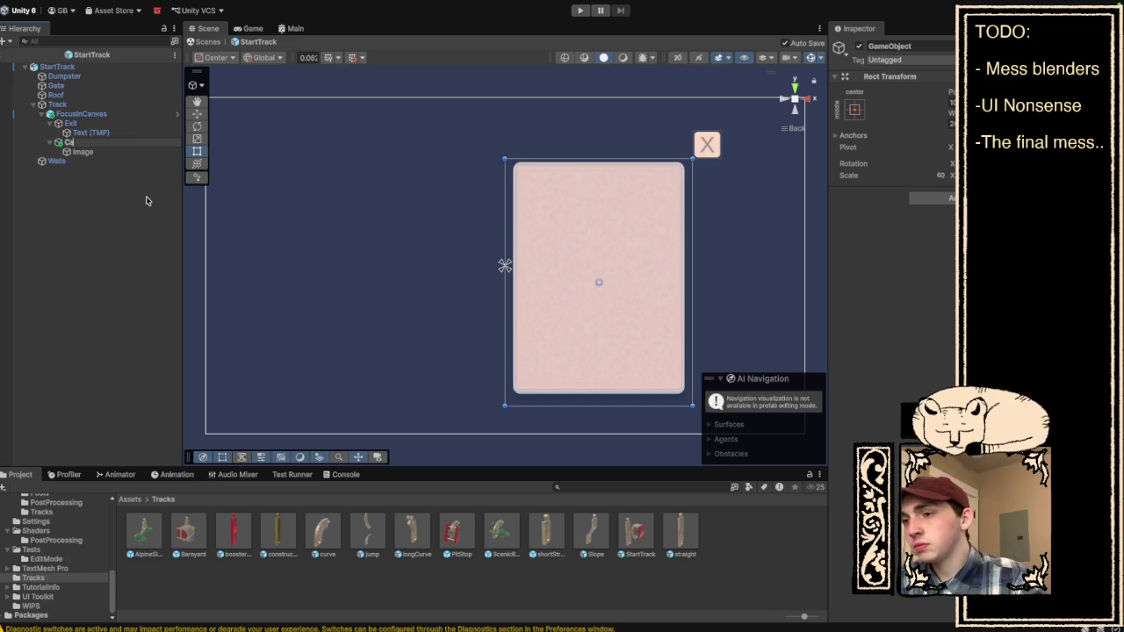
key(Return)
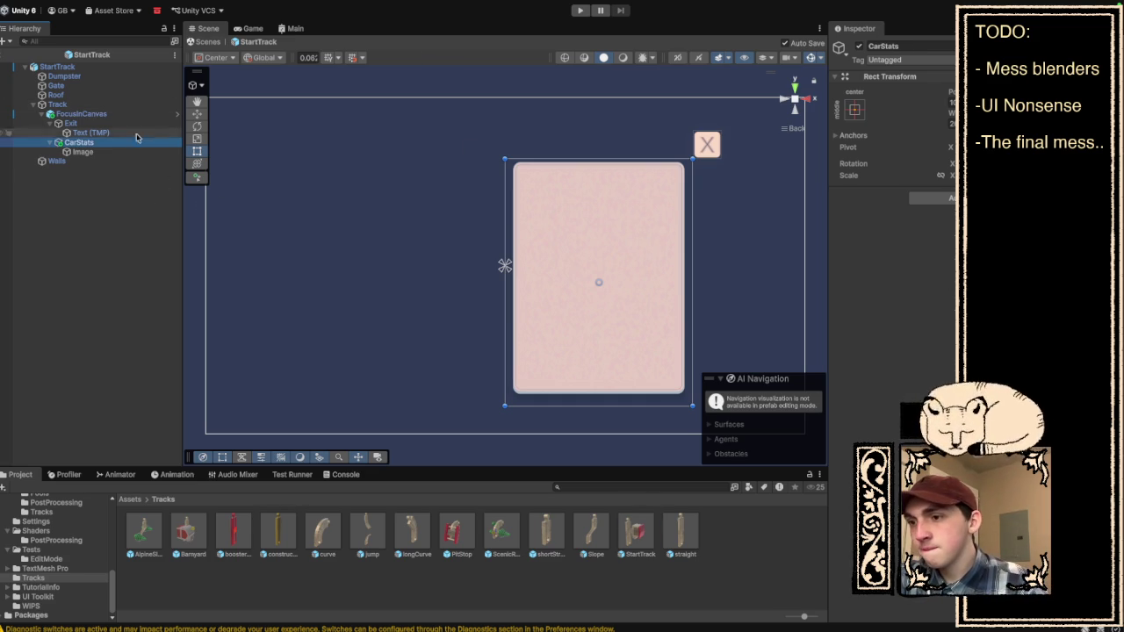
Adjust the inner Image's Pos X, then select CarStats to add a UI element.
click(102, 151)
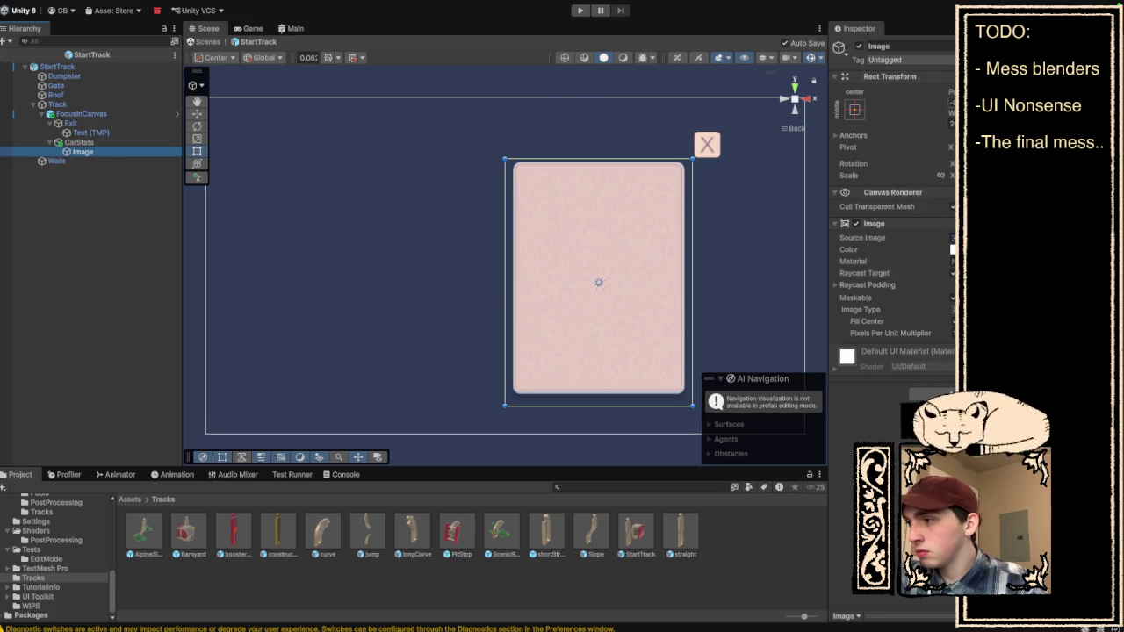
click(952, 102)
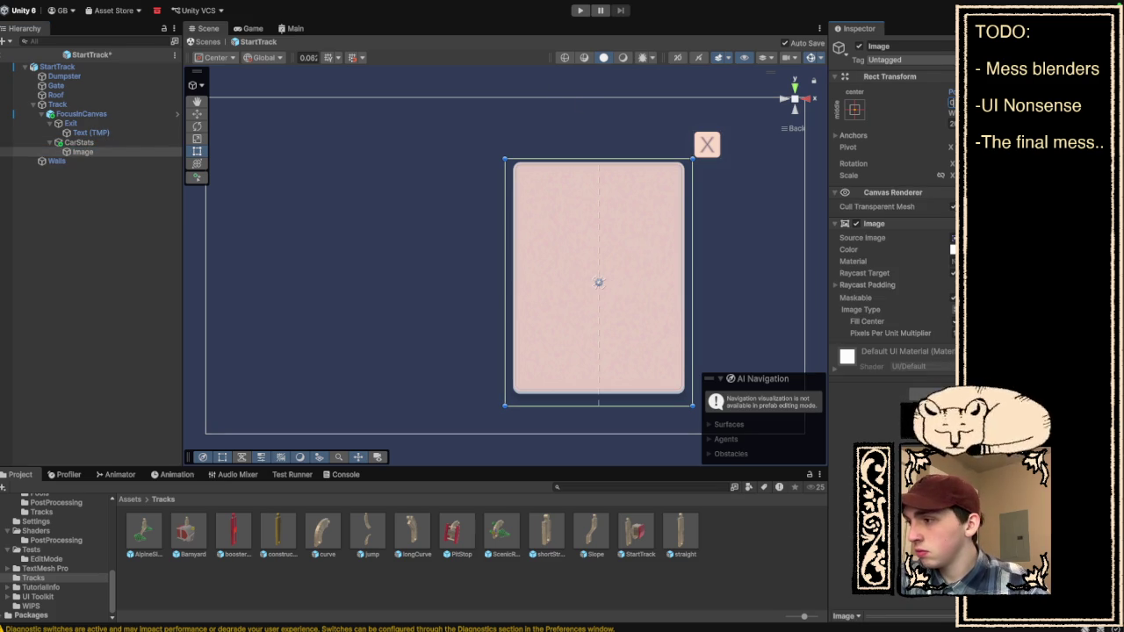
click(110, 143)
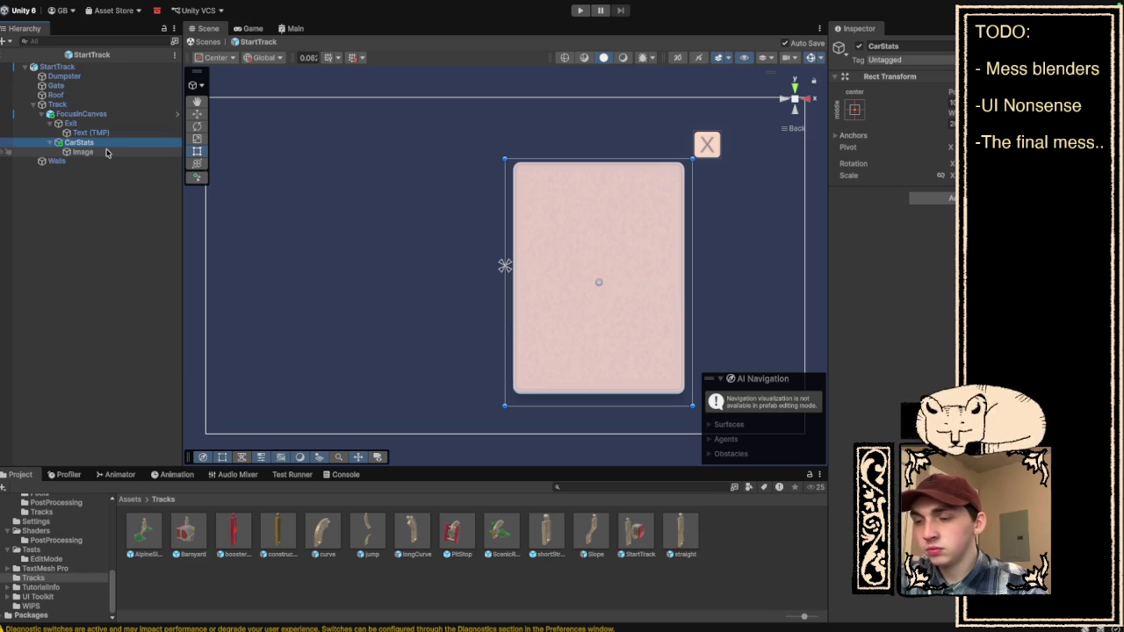
right_click(110, 145)
Add a new Image inside CarStats with the UI1 sprite as Source Image.
mouse_move(180, 419)
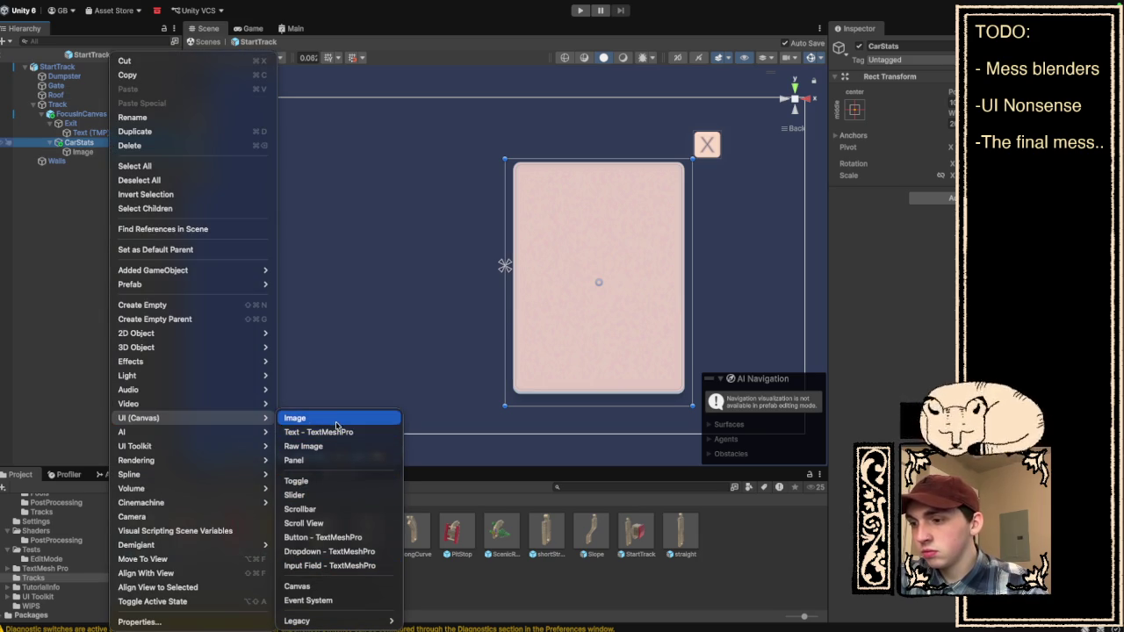
click(337, 425)
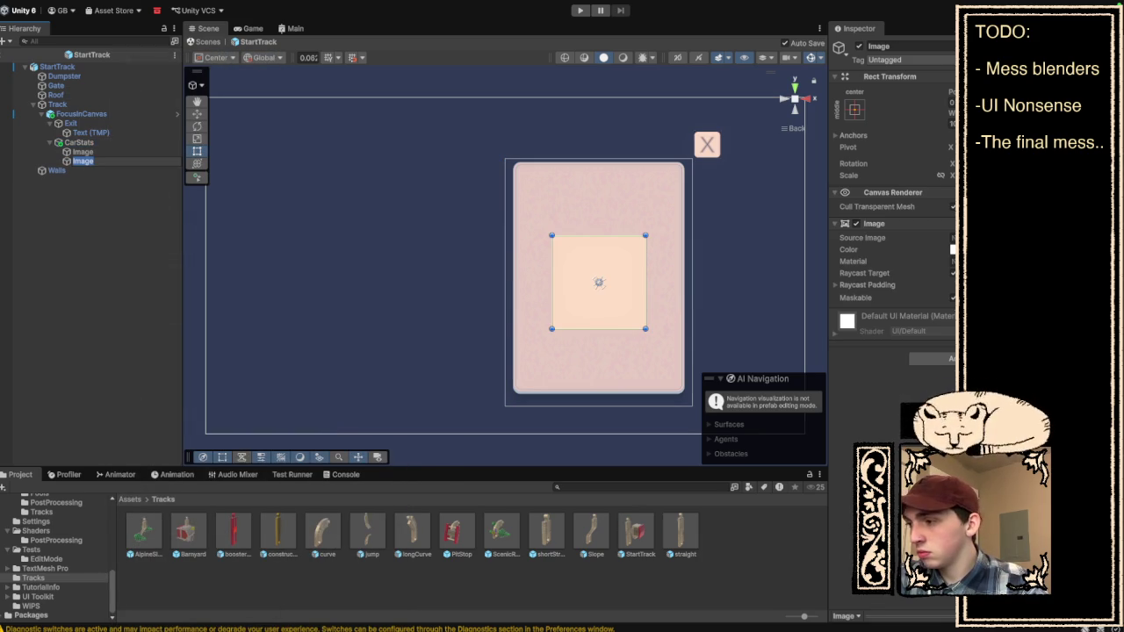
click(952, 238)
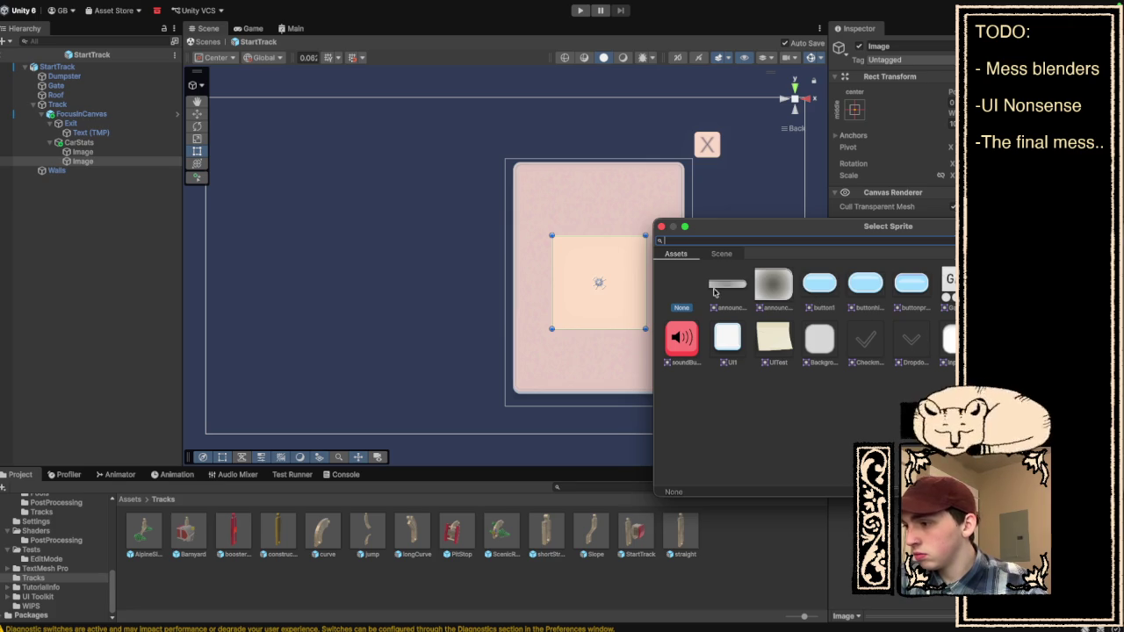
click(728, 336)
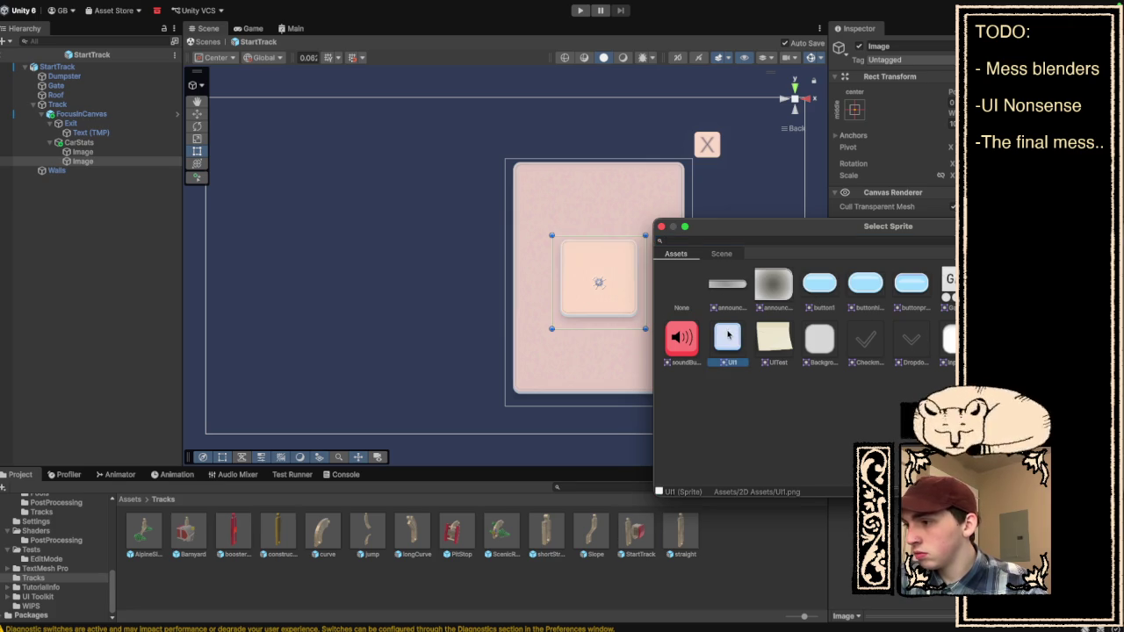
click(661, 227)
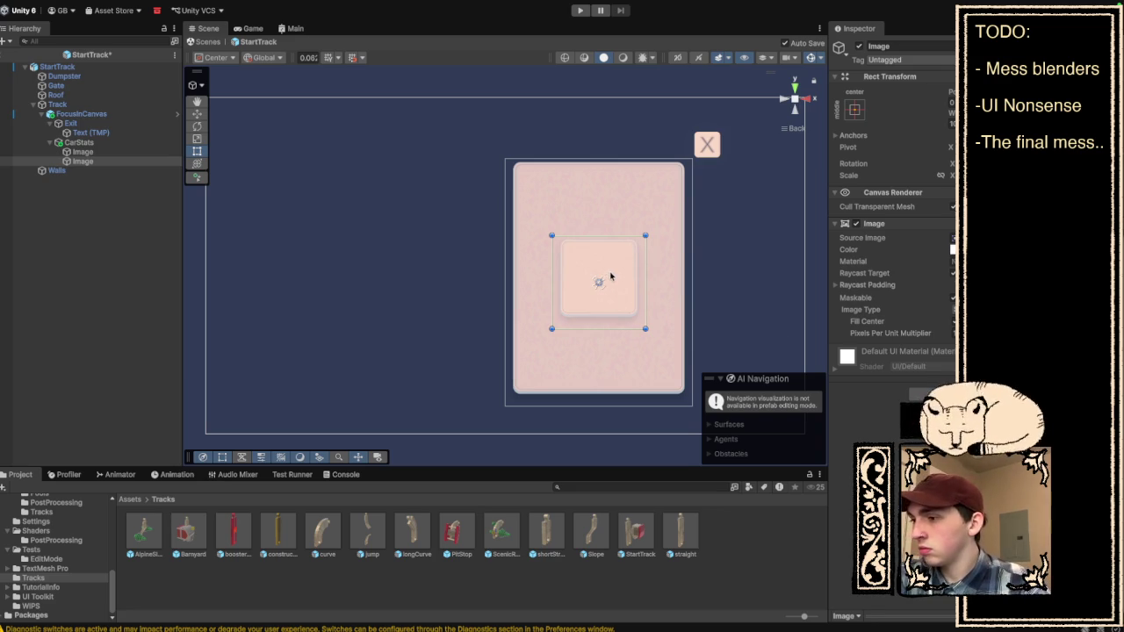
Move the new small image up to overlap the card's top edge.
click(618, 277)
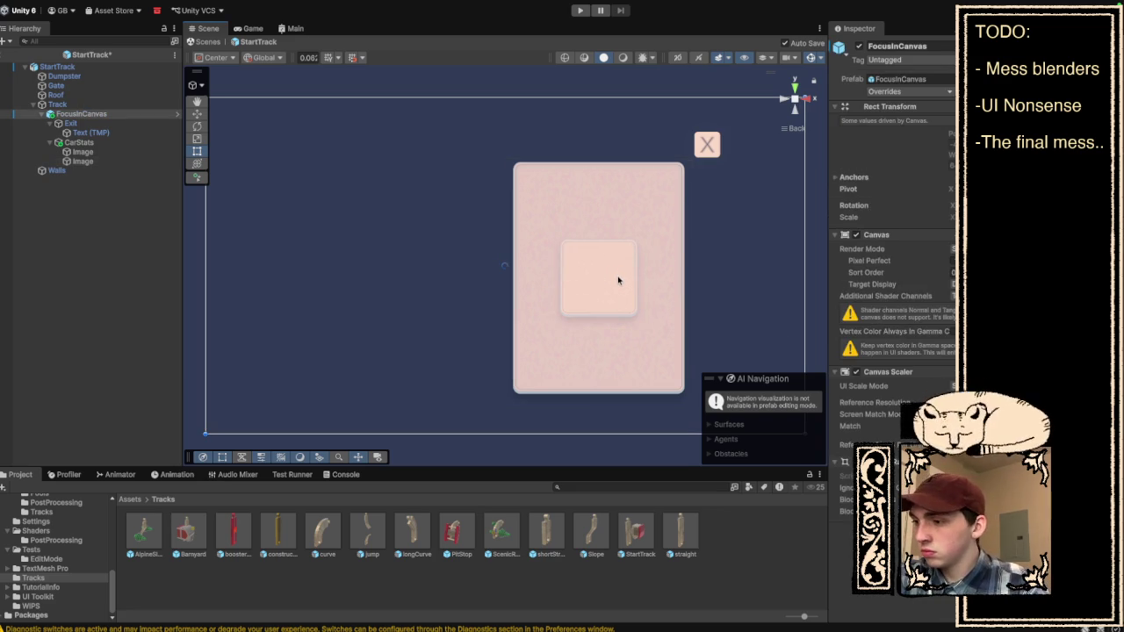
click(618, 279)
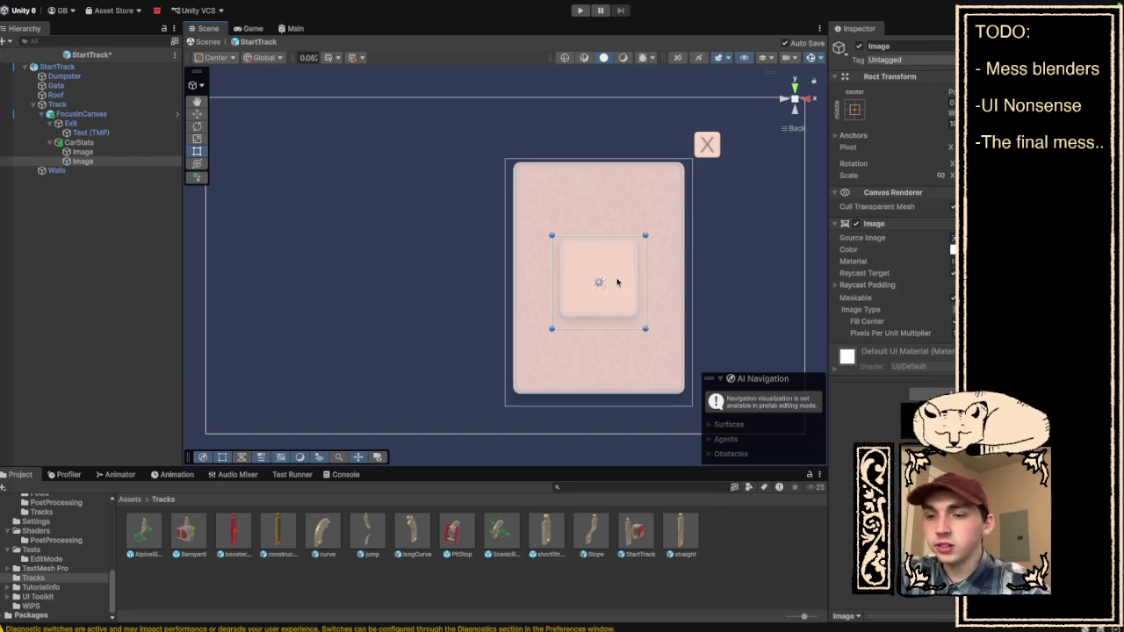
mouse_move(634, 283)
mouse_down()
mouse_move(635, 145)
mouse_move(636, 170)
mouse_up()
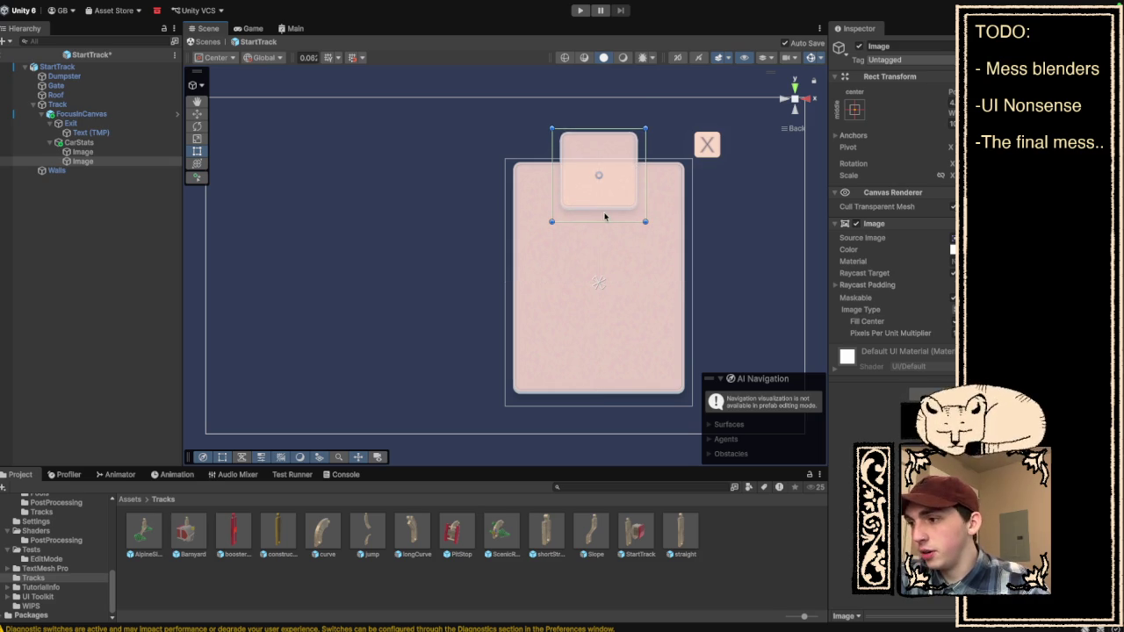
Resize the inner image into a thin full-width header bar beside the X button, then frame FocusInCanvas.
mouse_move(605, 221)
mouse_down()
mouse_move(615, 148)
mouse_move(626, 173)
mouse_move(671, 151)
mouse_move(693, 158)
mouse_up()
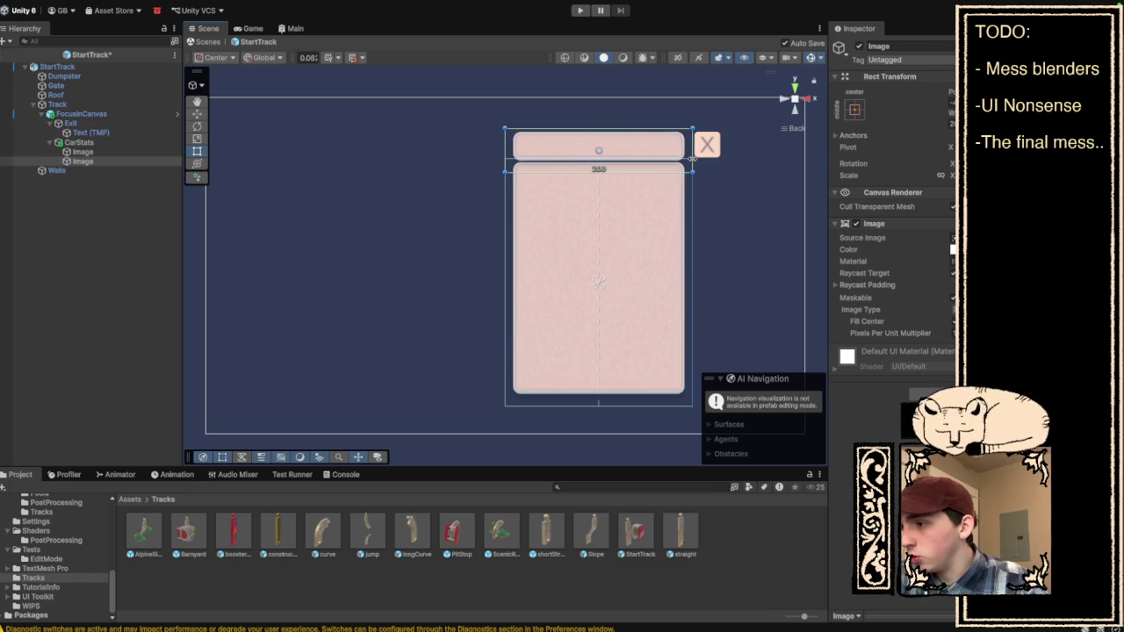
click(740, 179)
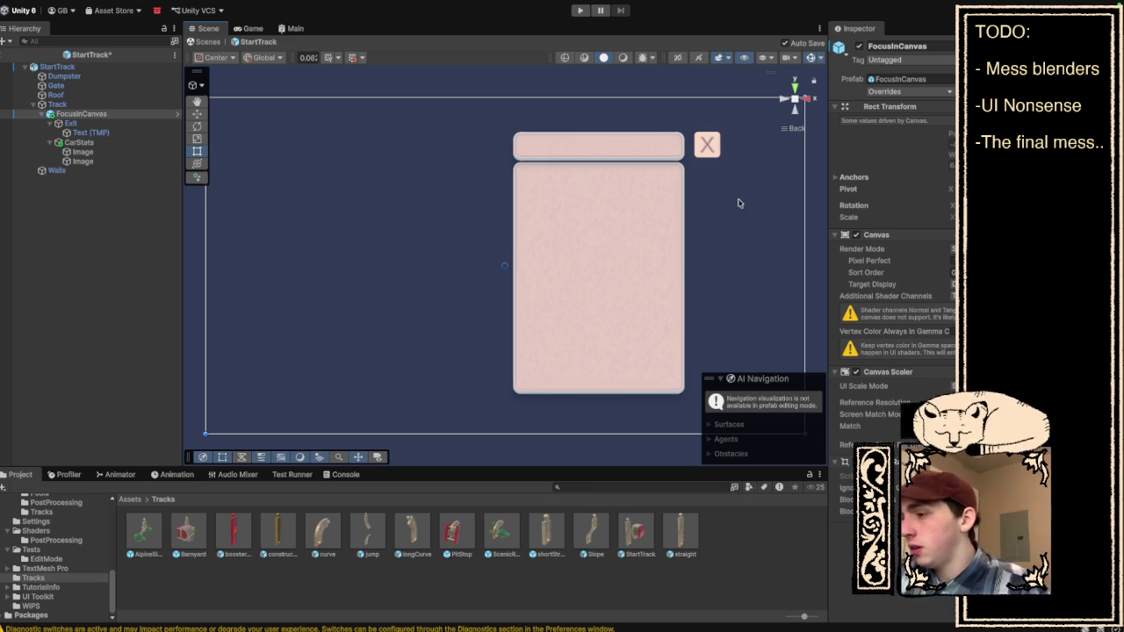
click(715, 147)
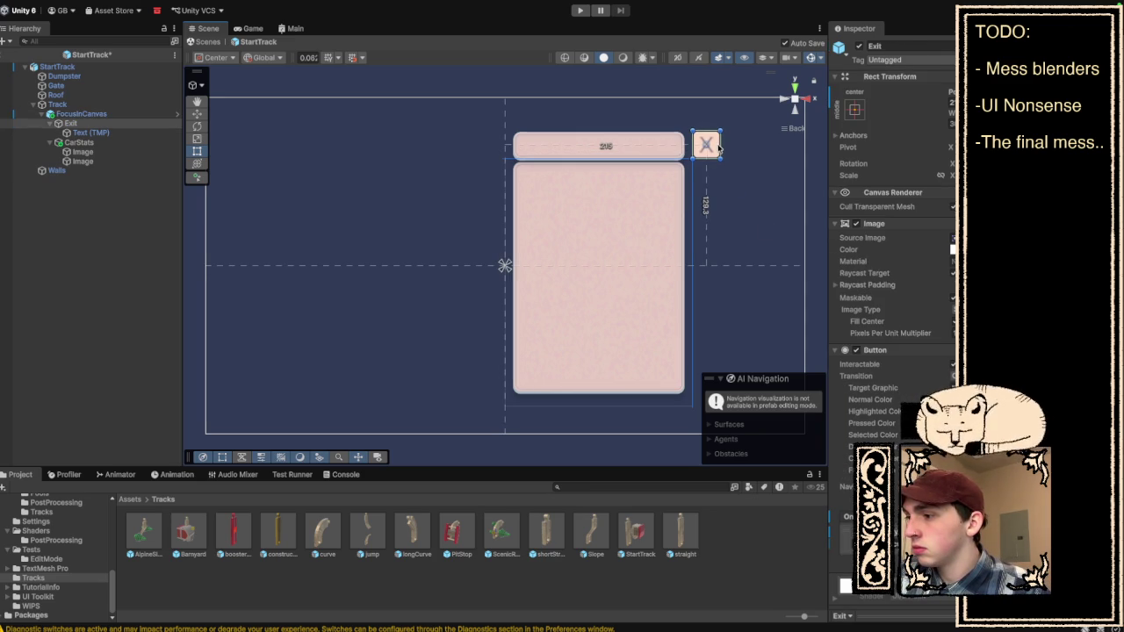
click(751, 150)
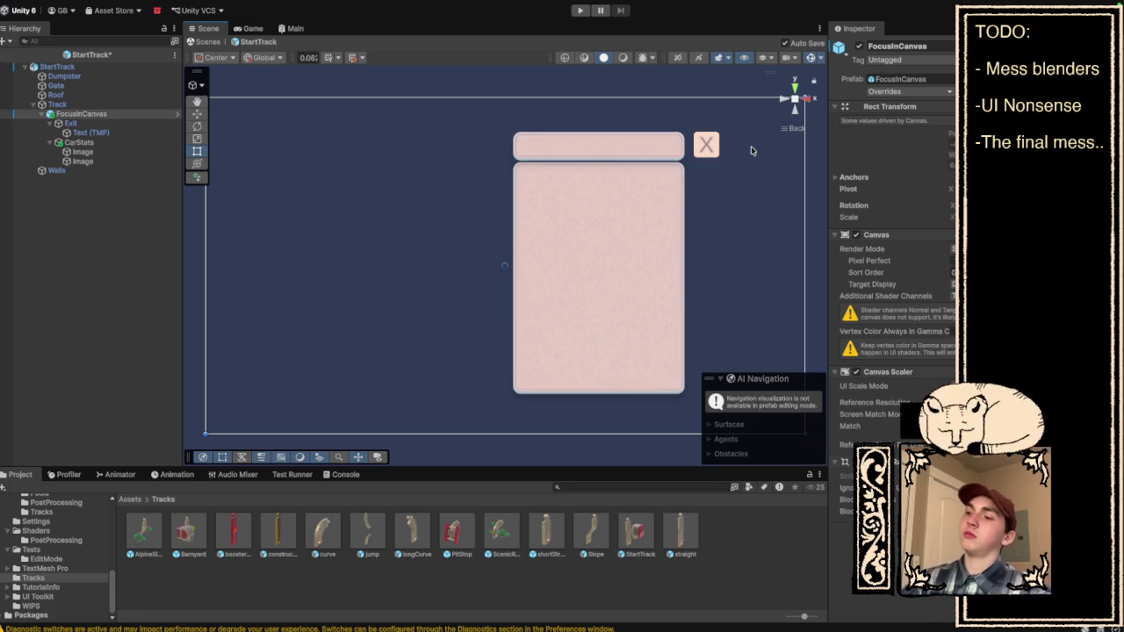
key(f)
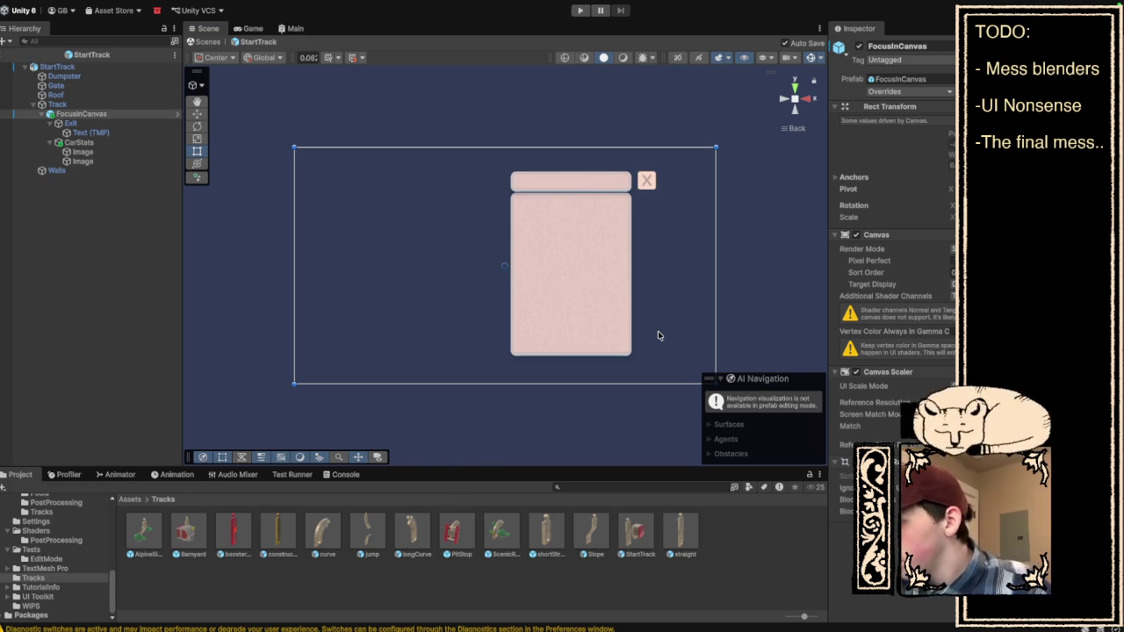
Rename the second Image under CarStats to Label.
click(90, 154)
click(88, 169)
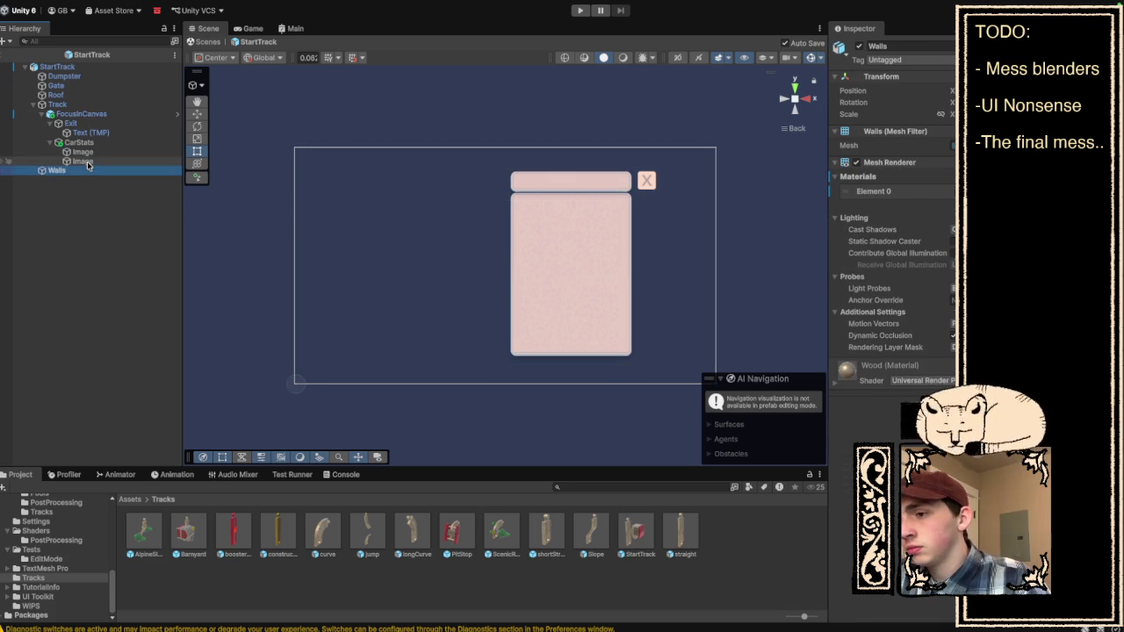
right_click(88, 165)
click(167, 121)
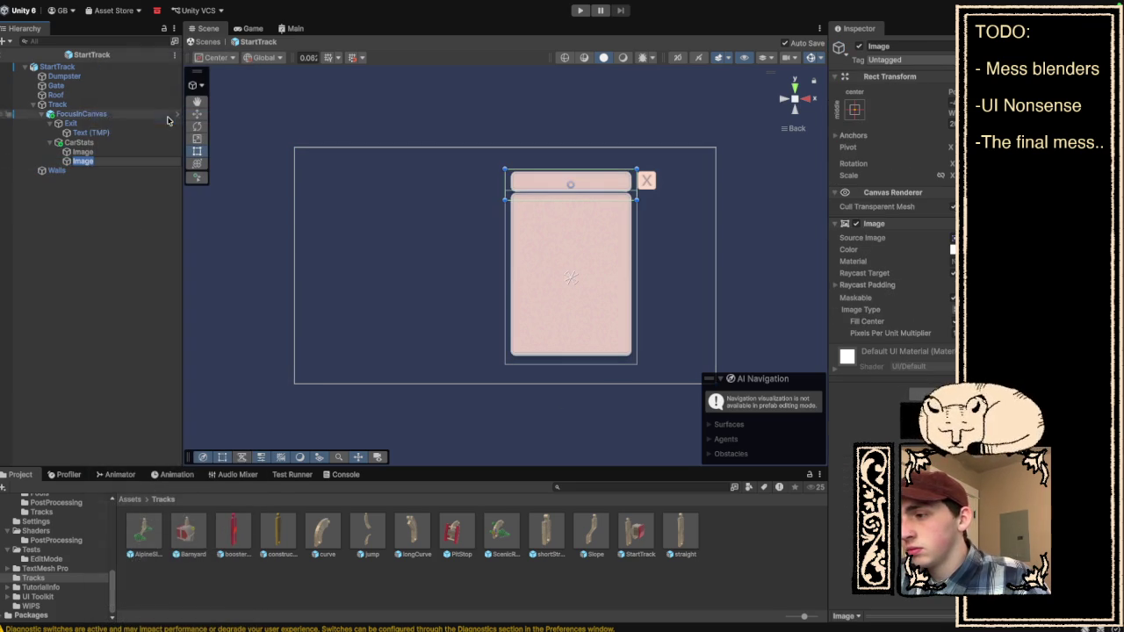
text(Lab)
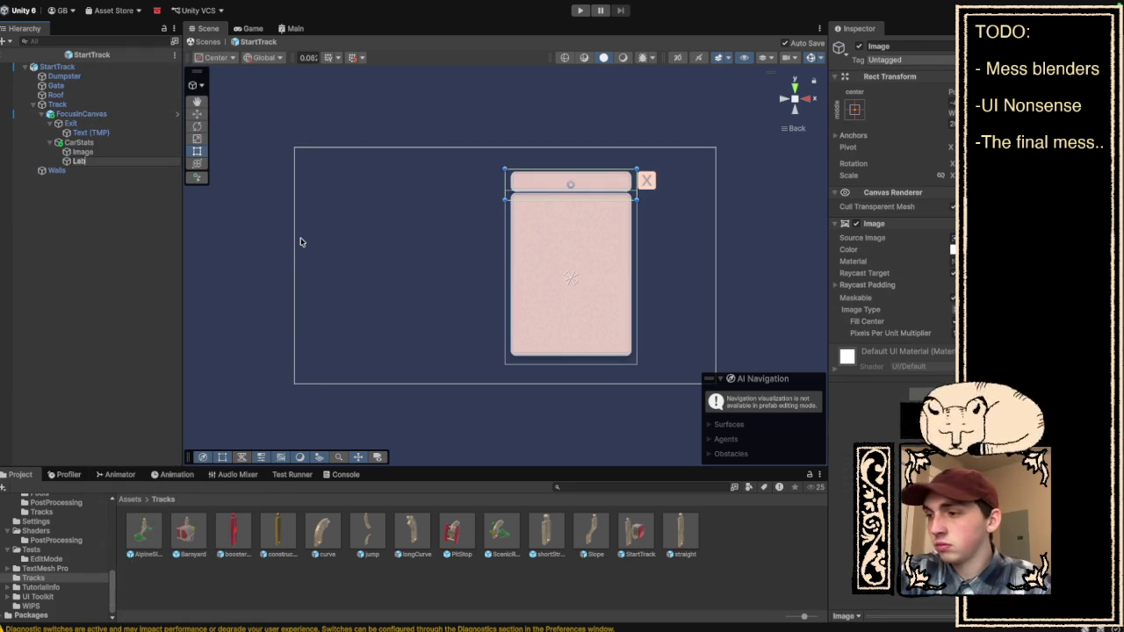
text(el)
key(Return)
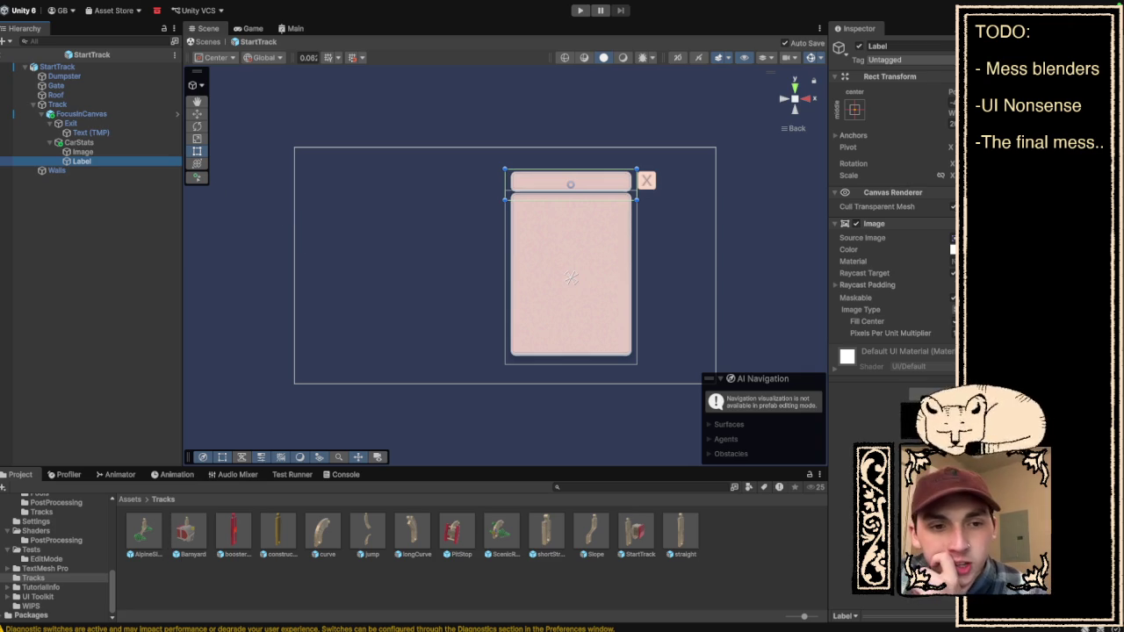
key(alt+Tab)
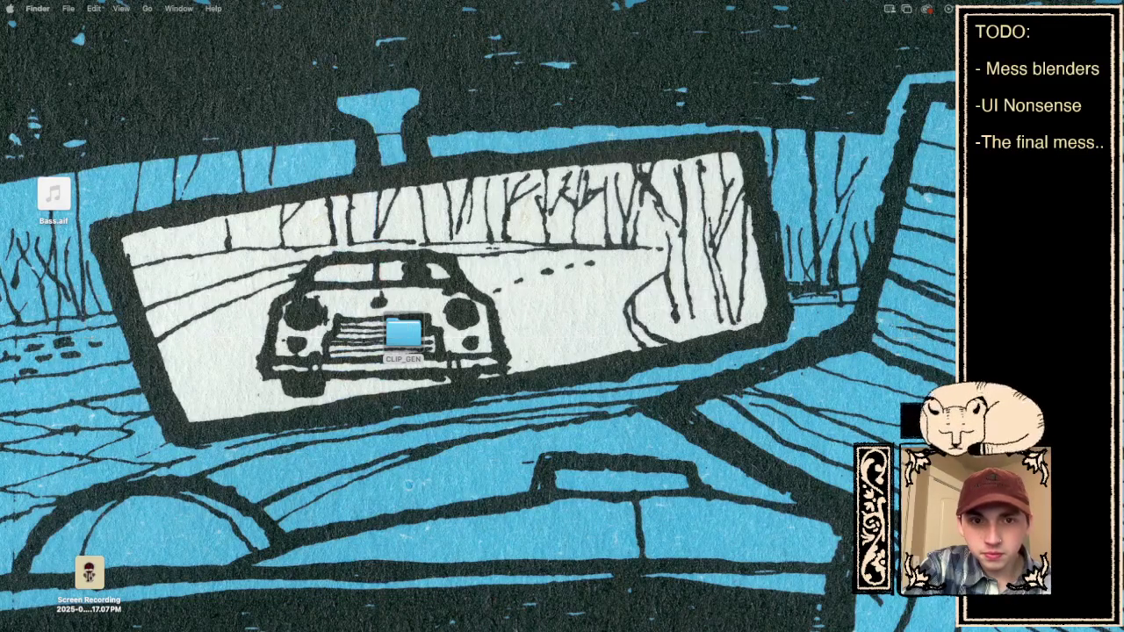
Open the CLIP_GEN folder from the desktop in Finder.
click(404, 332)
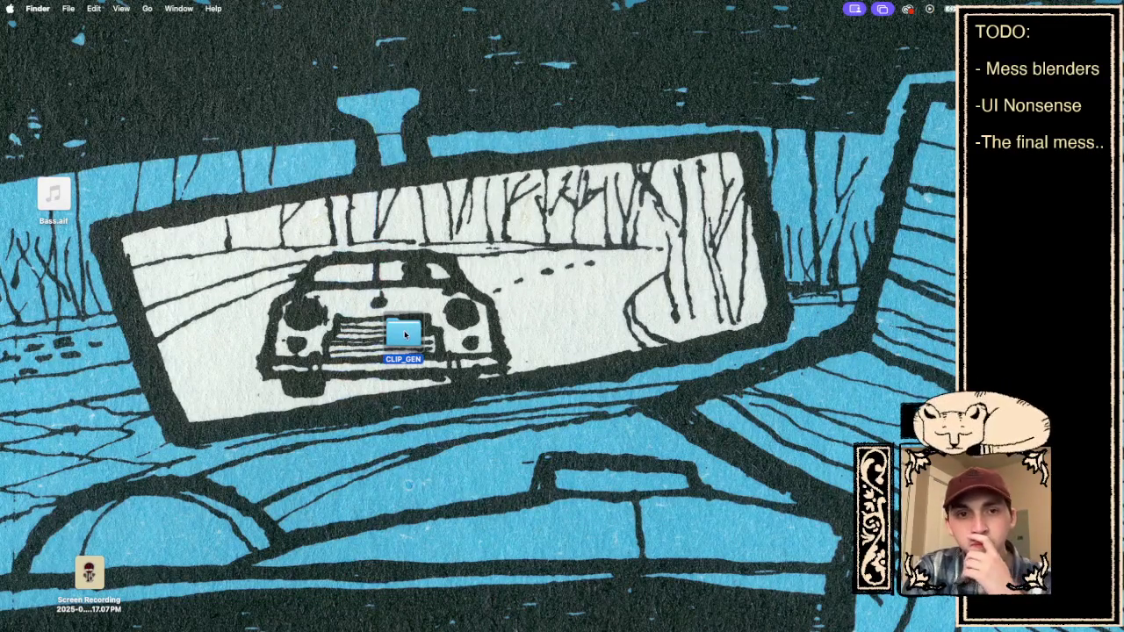
double_click(404, 332)
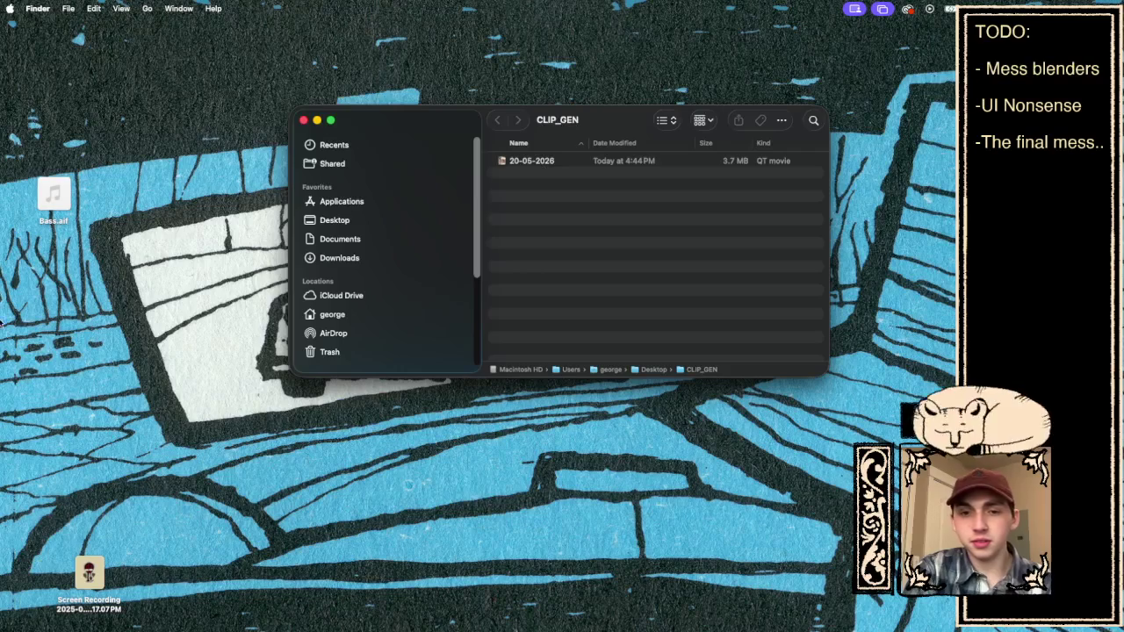
key(super+Tab)
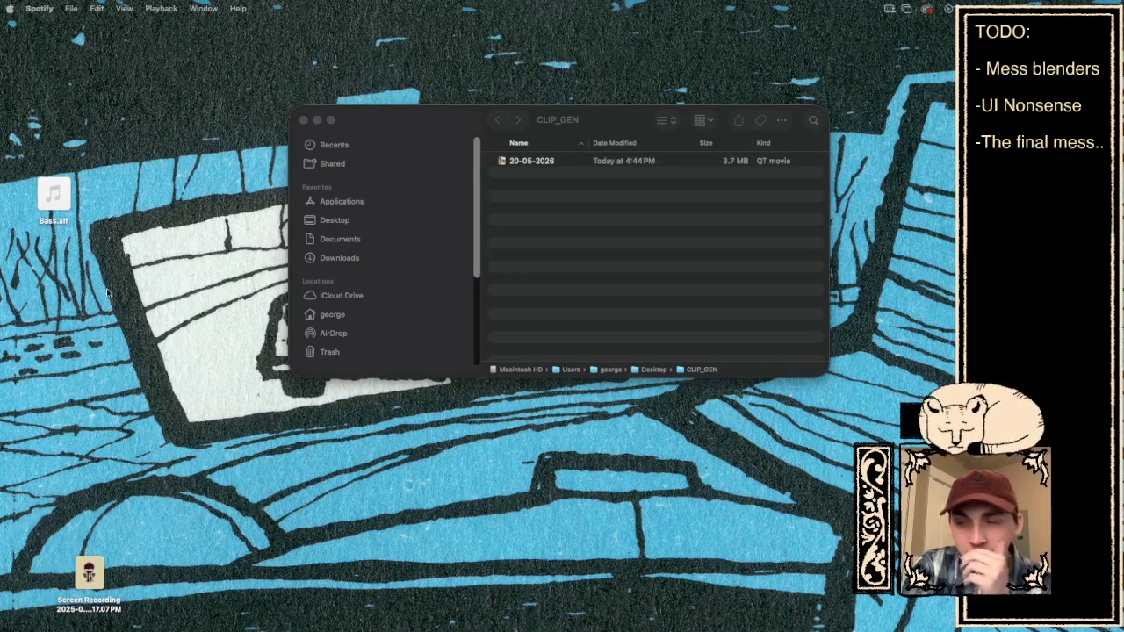
Quick Look the 20-05-2026 movie in CLIP_GEN, then close the preview.
click(535, 162)
click(535, 162)
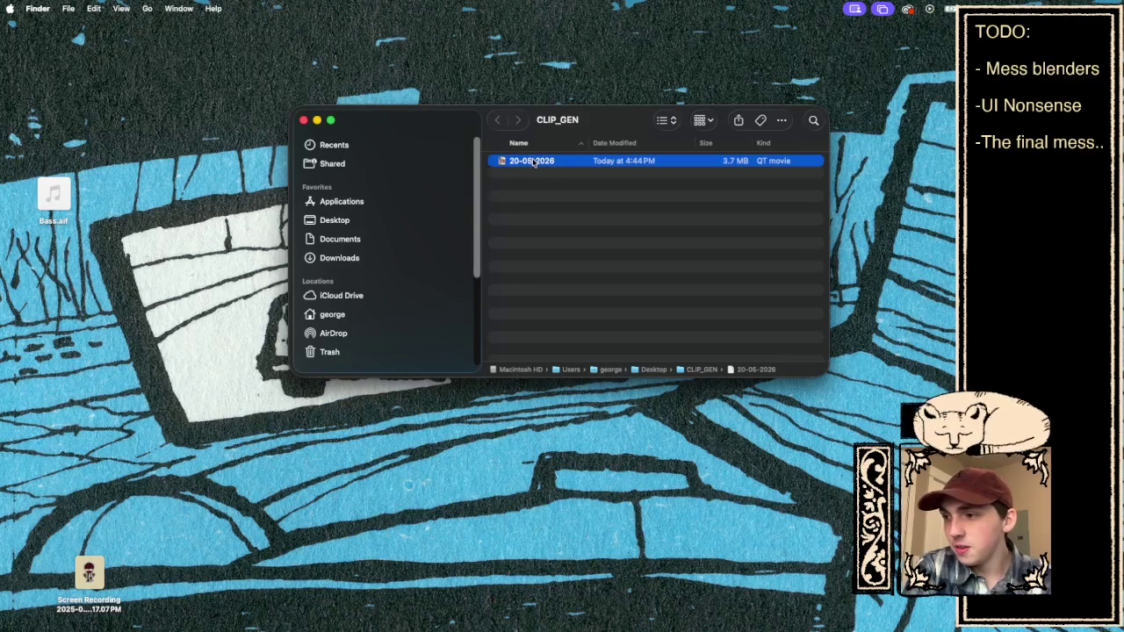
key(space)
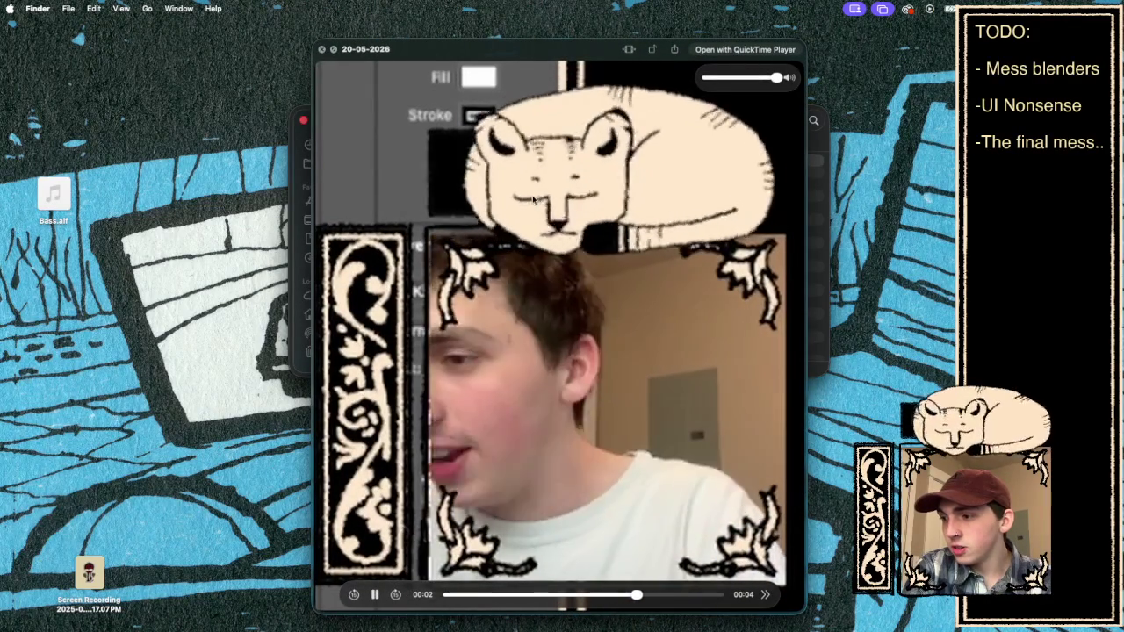
key(space)
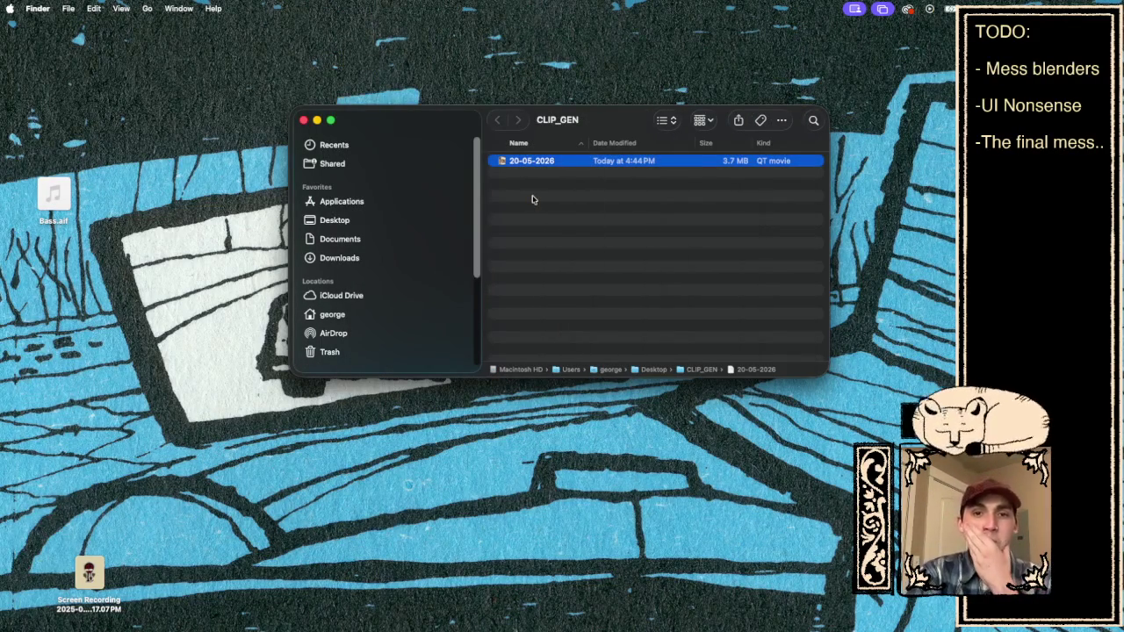